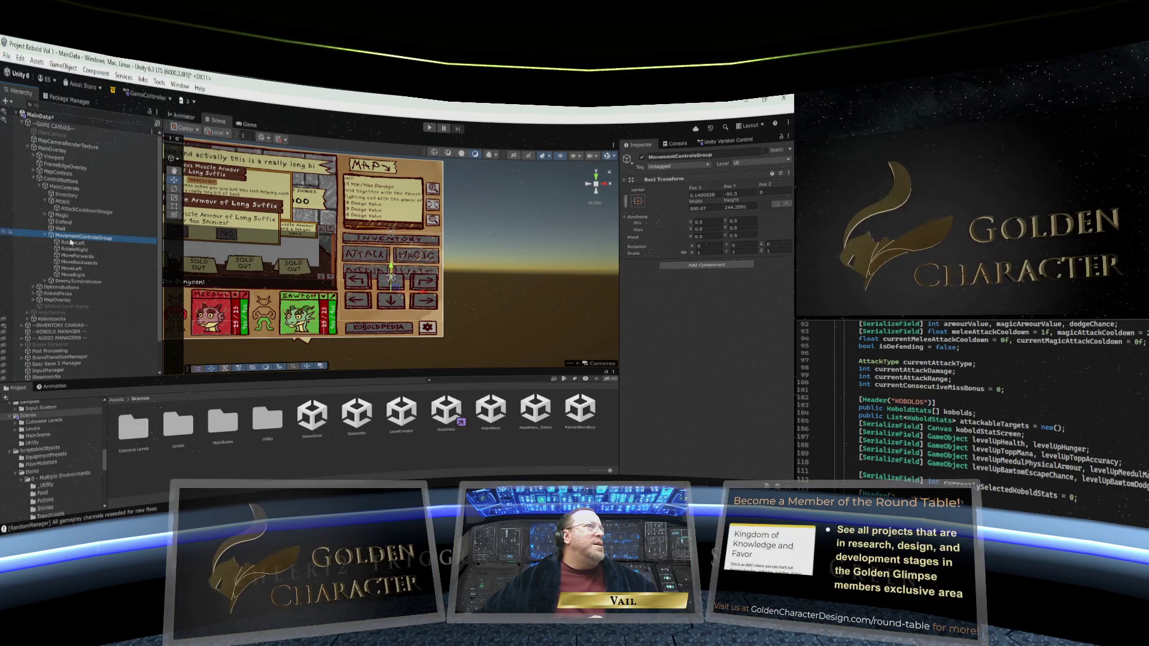
# Step: Add a Grid Layout Group to the movement controls group, constrained to Fixed Column Count
pyautogui.click(708, 266)
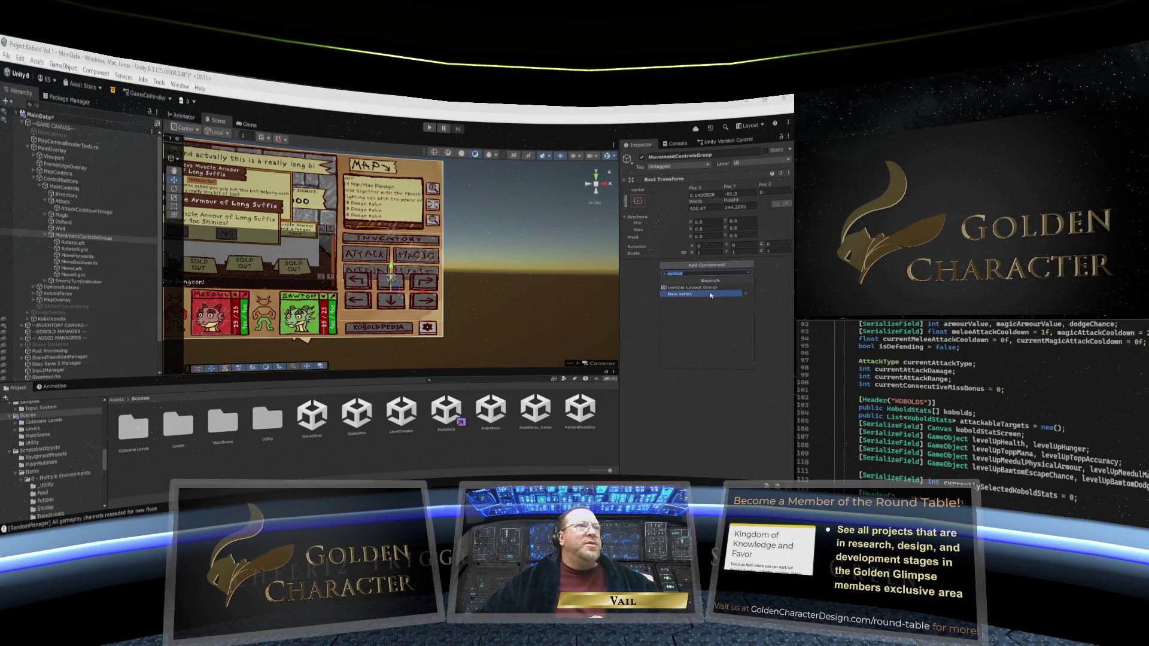
pyautogui.write('grid')
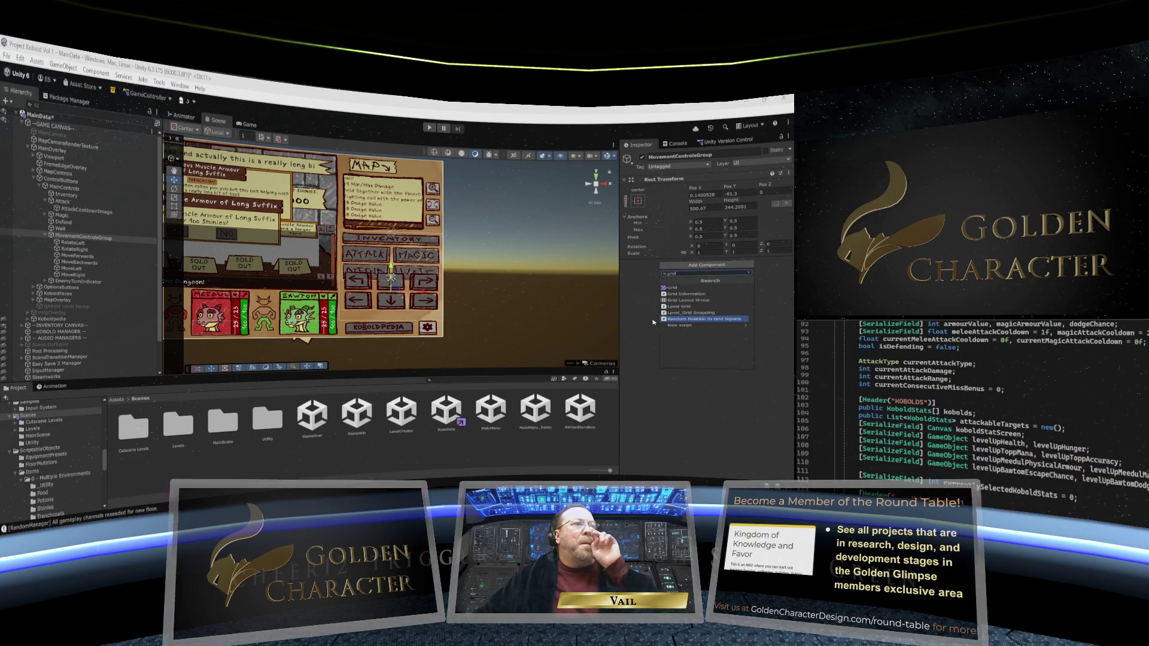
pyautogui.click(682, 300)
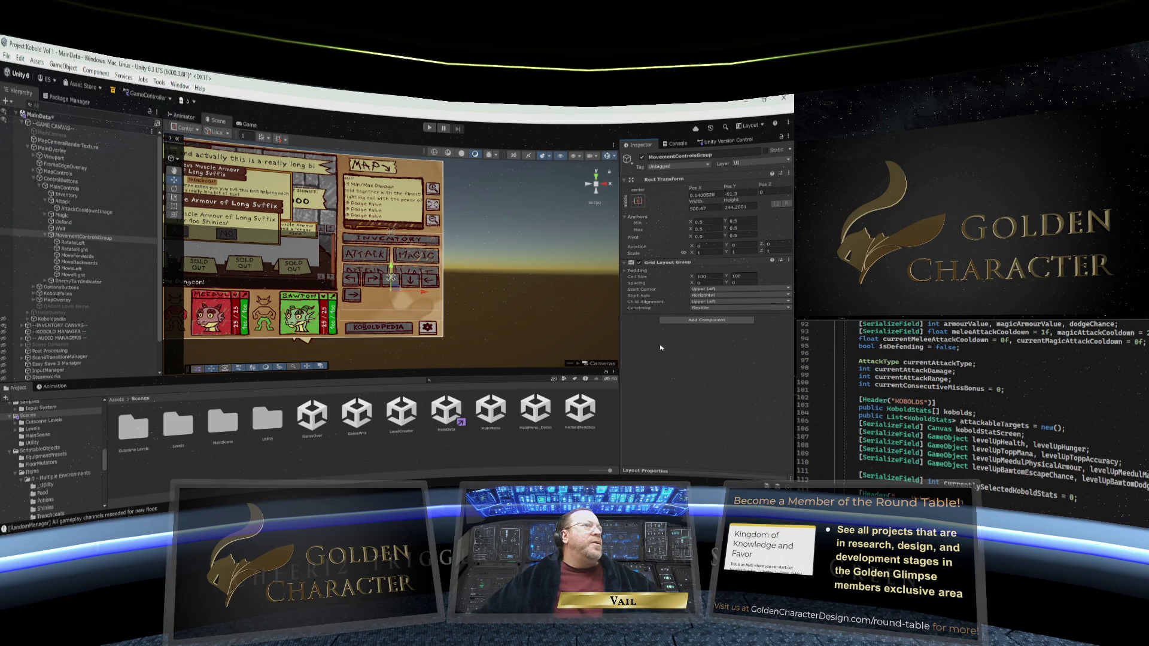
pyautogui.click(712, 308)
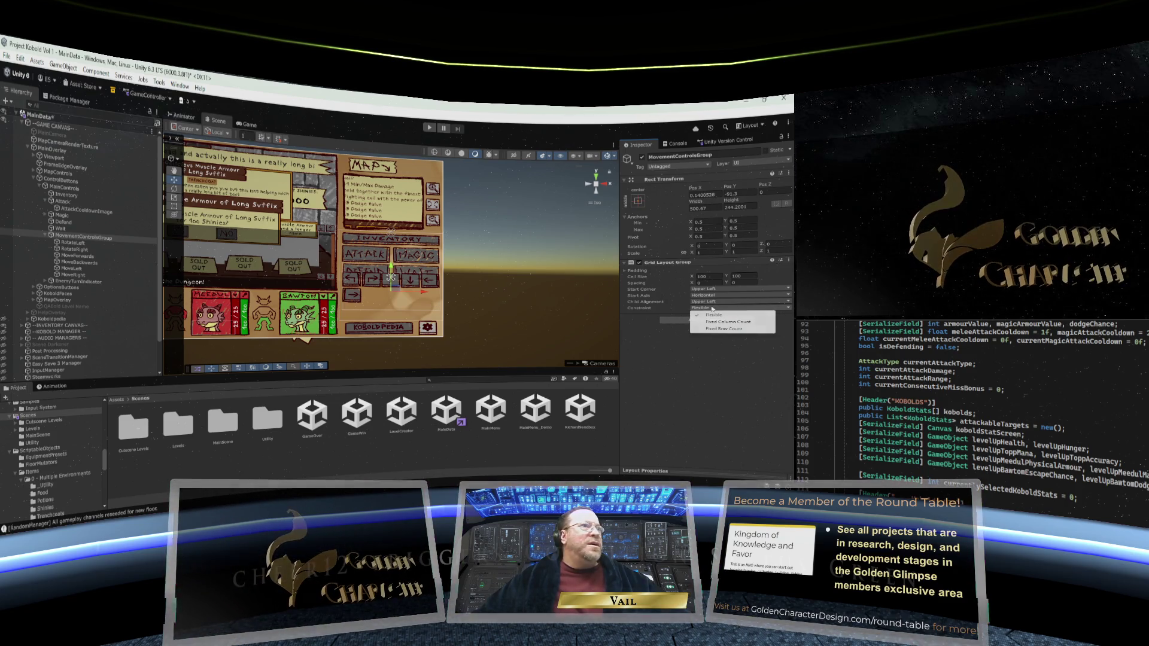
pyautogui.click(717, 322)
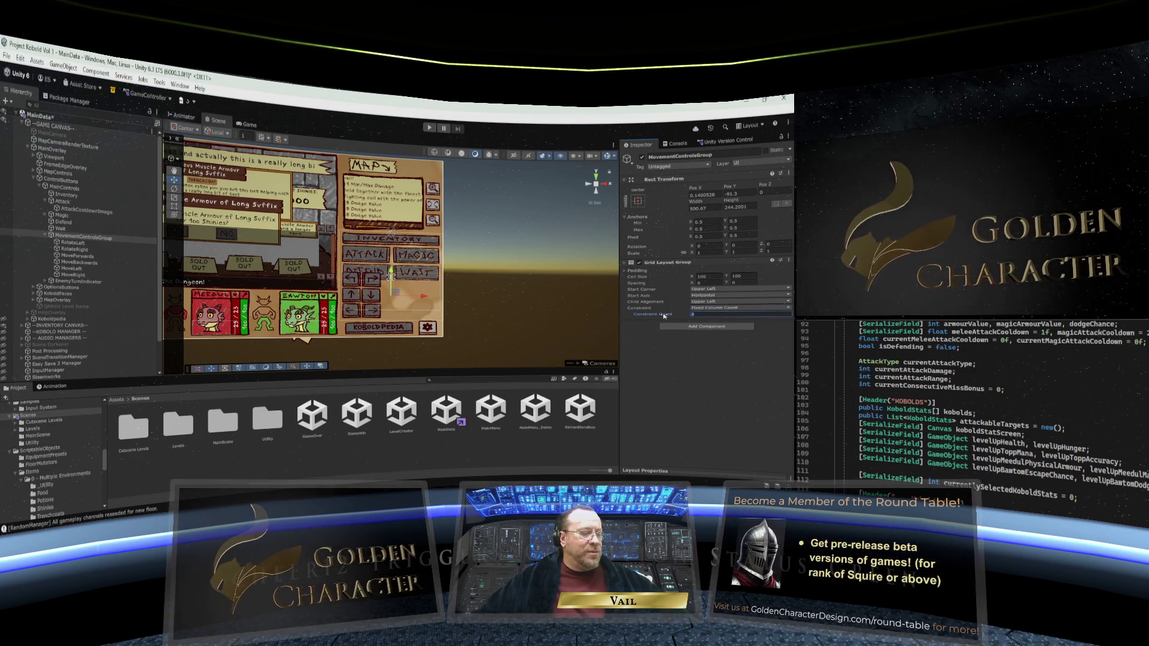
# Step: Set the column count to 3 and move MoveForwards between RotateLeft and RotateRight
pyautogui.write('3')
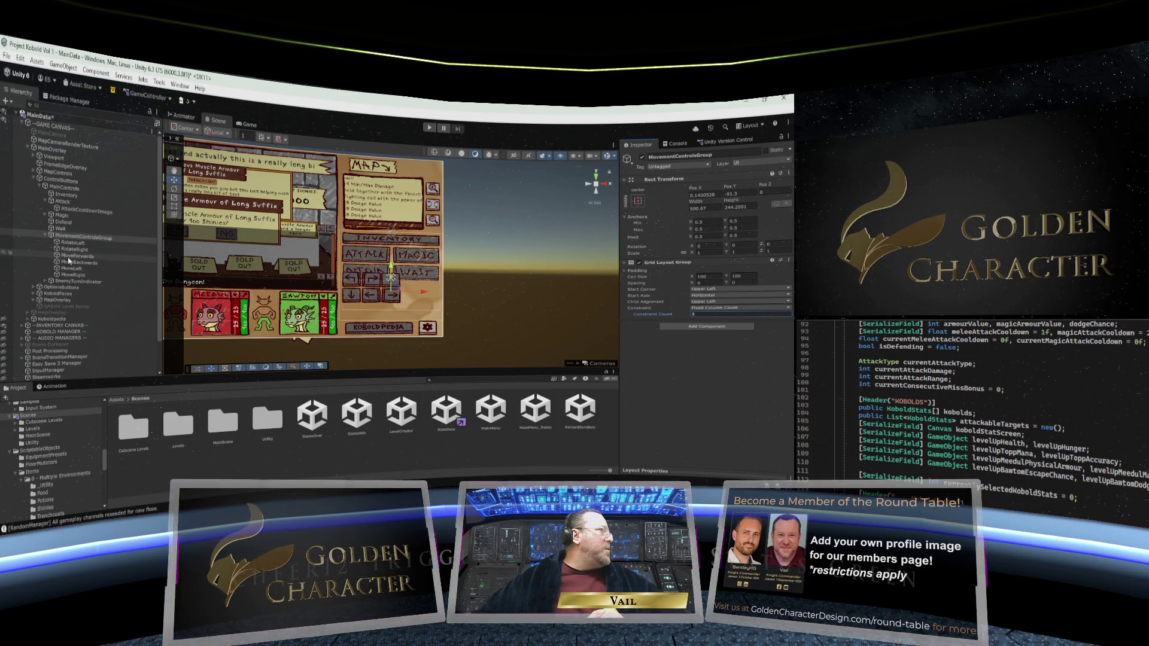
pyautogui.click(71, 256)
pyautogui.moveTo(71, 252); pyautogui.dragTo(70, 274)
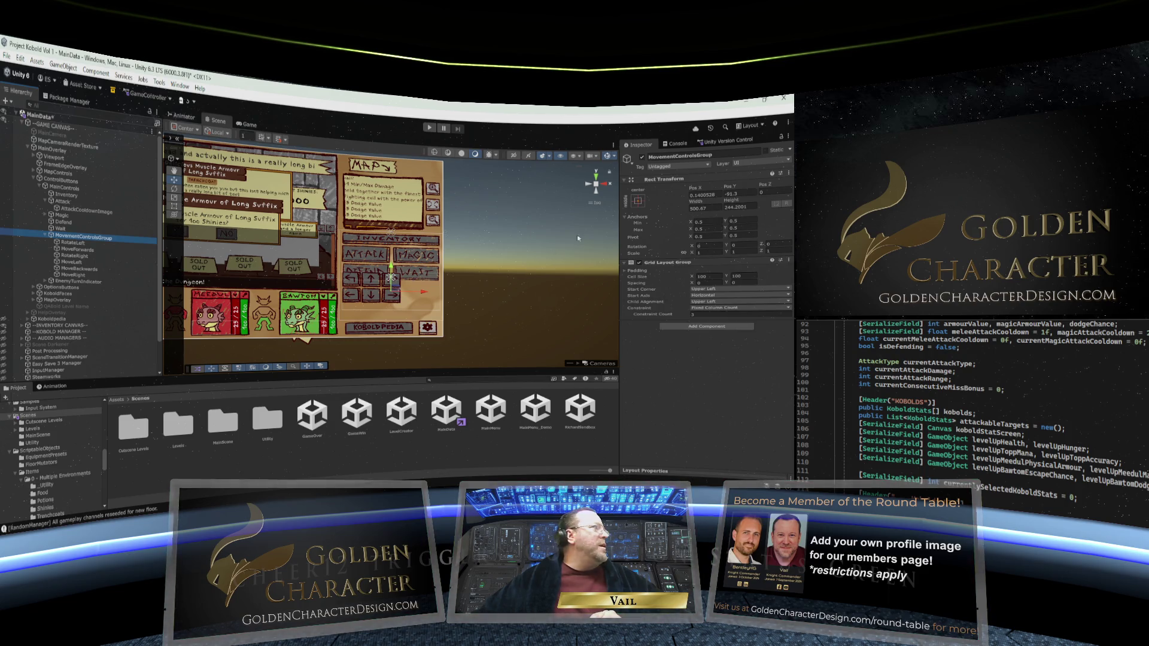
pyautogui.click(638, 201)
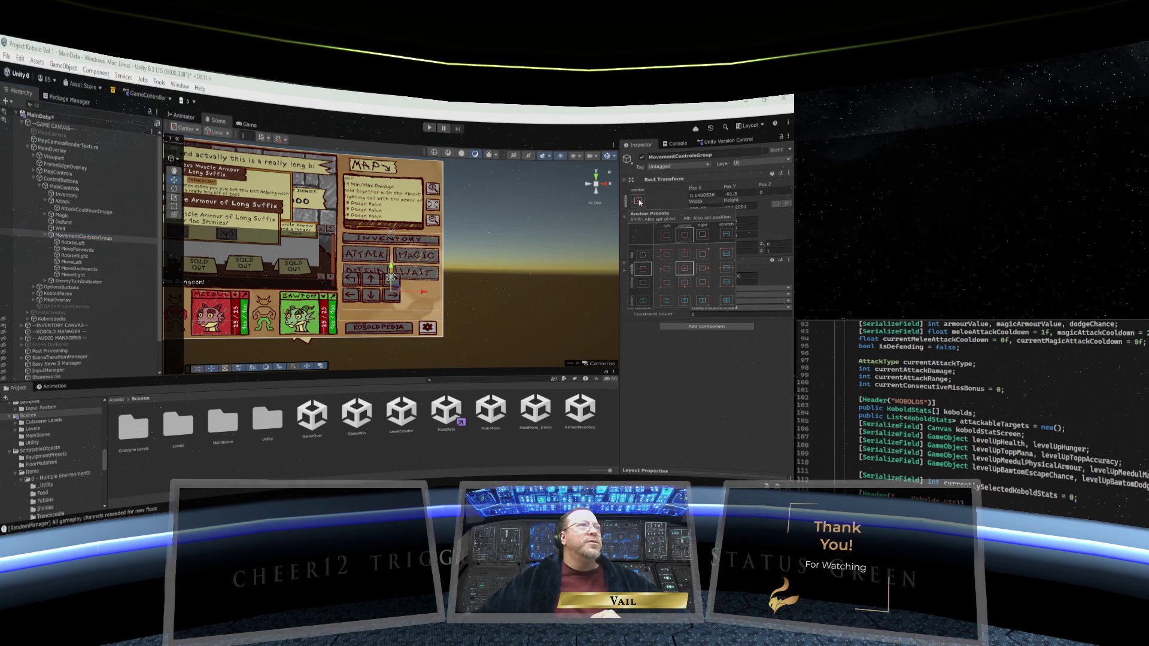
# Step: Anchor the movement group at top-centre with Pos X 0 and Pos Y about -437.8
pyautogui.keyDown('alt'); pyautogui.click(686, 254); pyautogui.keyUp('alt')
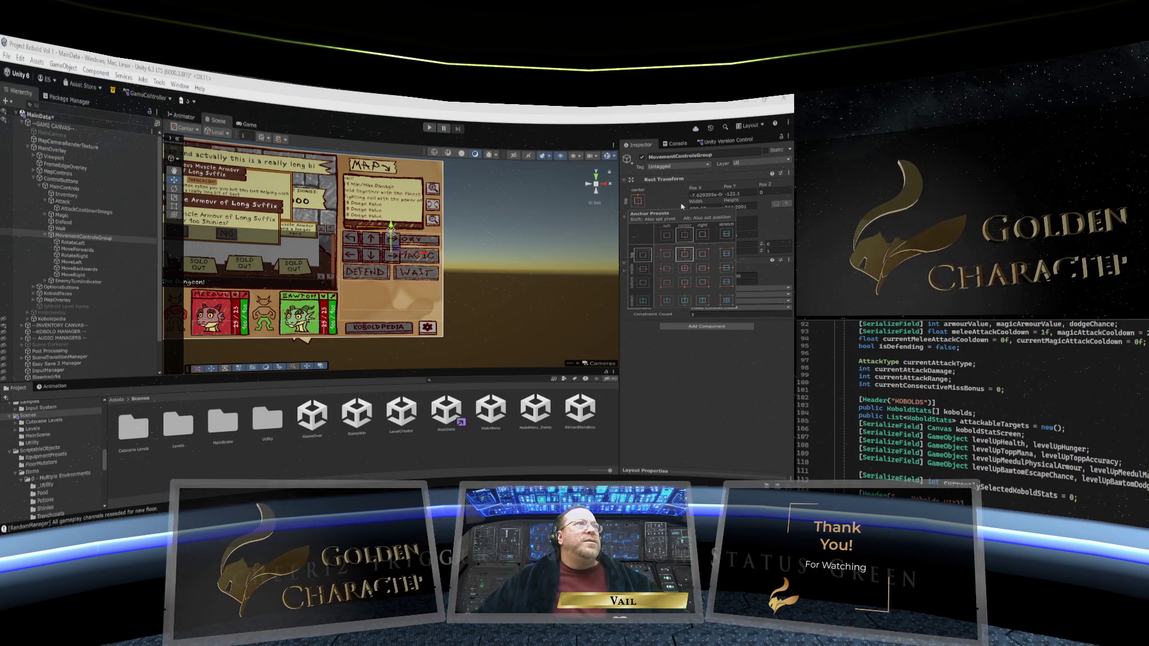
pyautogui.moveTo(694, 187); pyautogui.dragTo(104, 167)
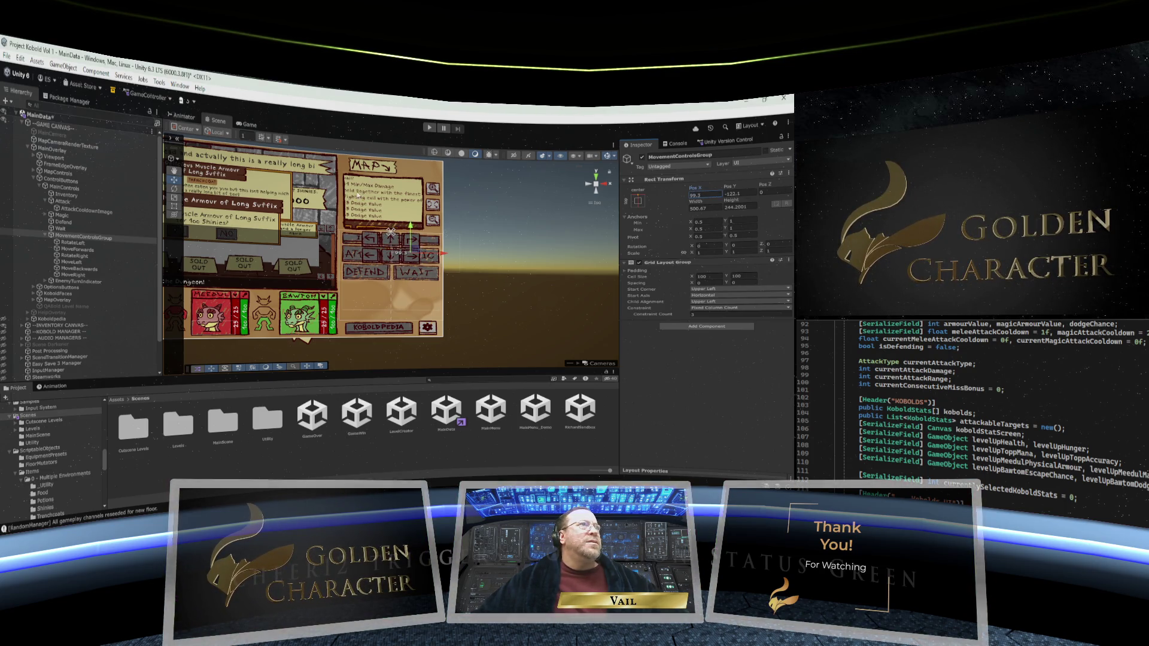
pyautogui.moveTo(730, 190)
pyautogui.mouseDown()
pyautogui.moveTo(786, 195)
pyautogui.moveTo(427, 197)
pyautogui.mouseUp()
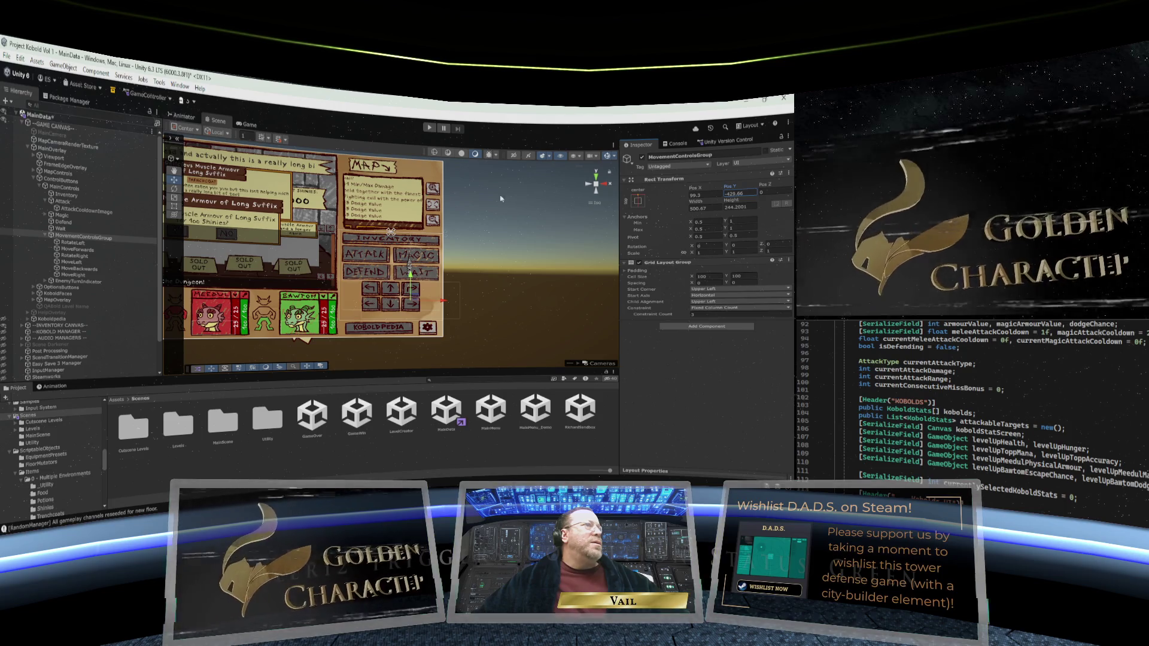
pyautogui.moveTo(693, 188); pyautogui.dragTo(604, 191)
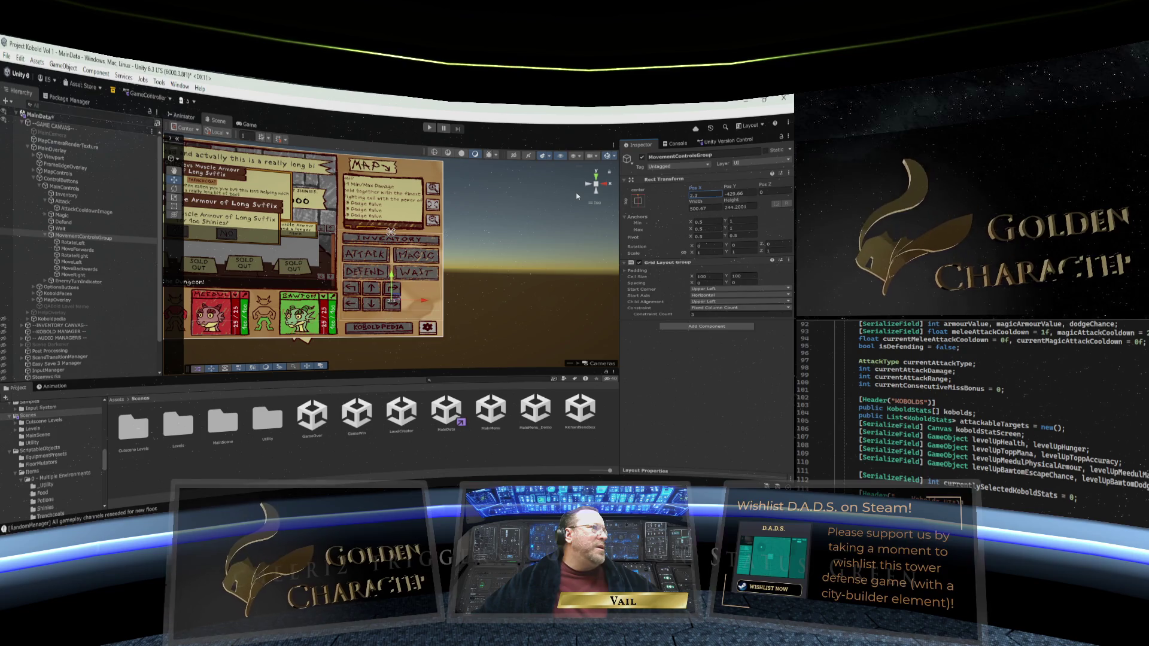
pyautogui.click(712, 193)
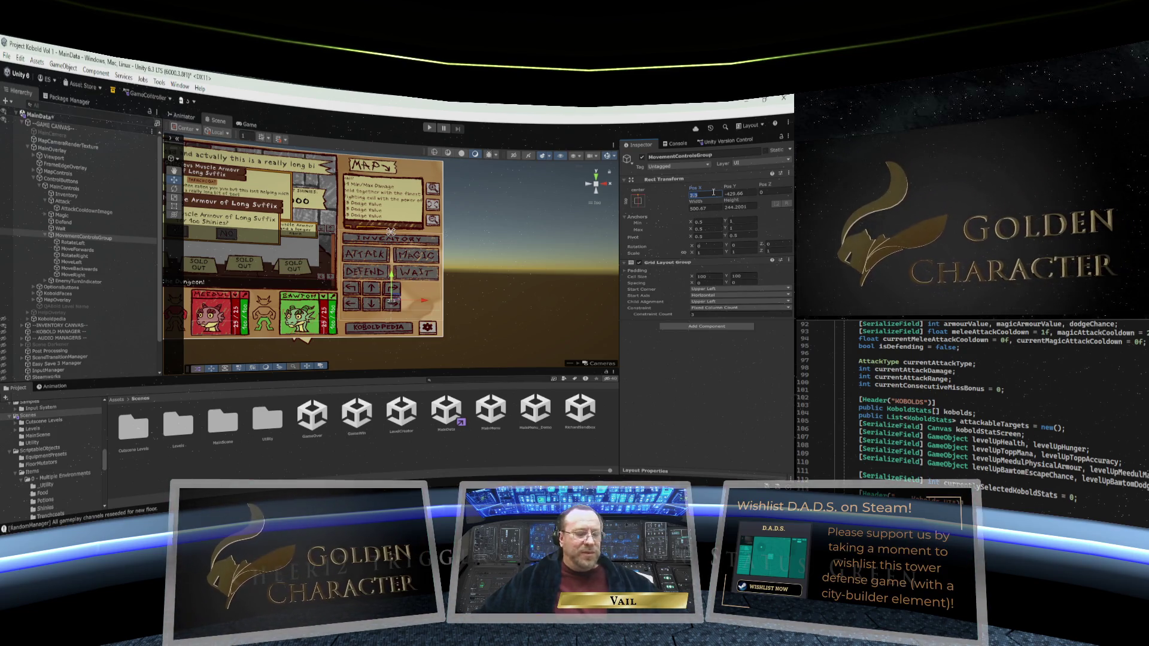
pyautogui.write('0')
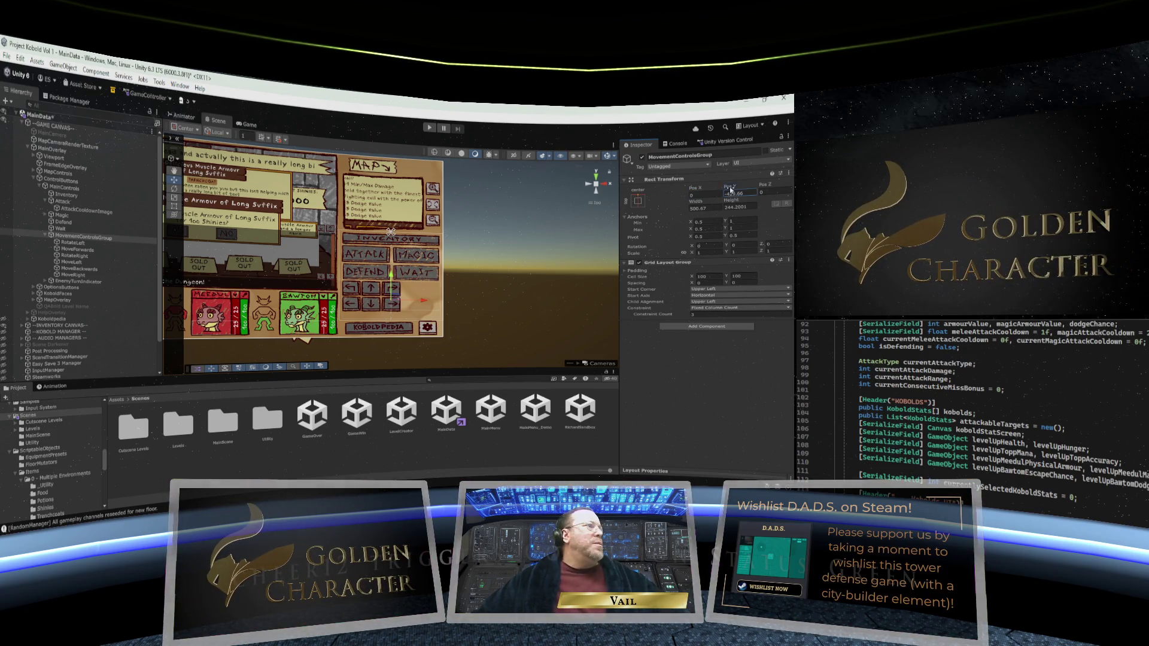
pyautogui.moveTo(731, 190); pyautogui.dragTo(723, 193)
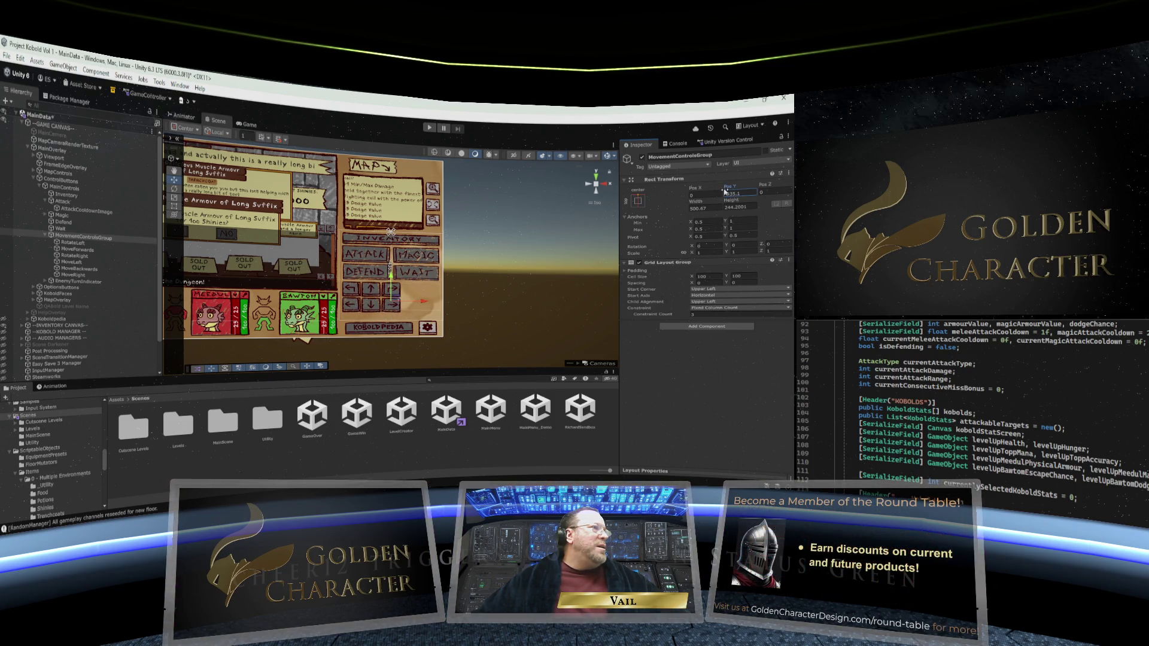
pyautogui.moveTo(721, 191); pyautogui.dragTo(720, 192)
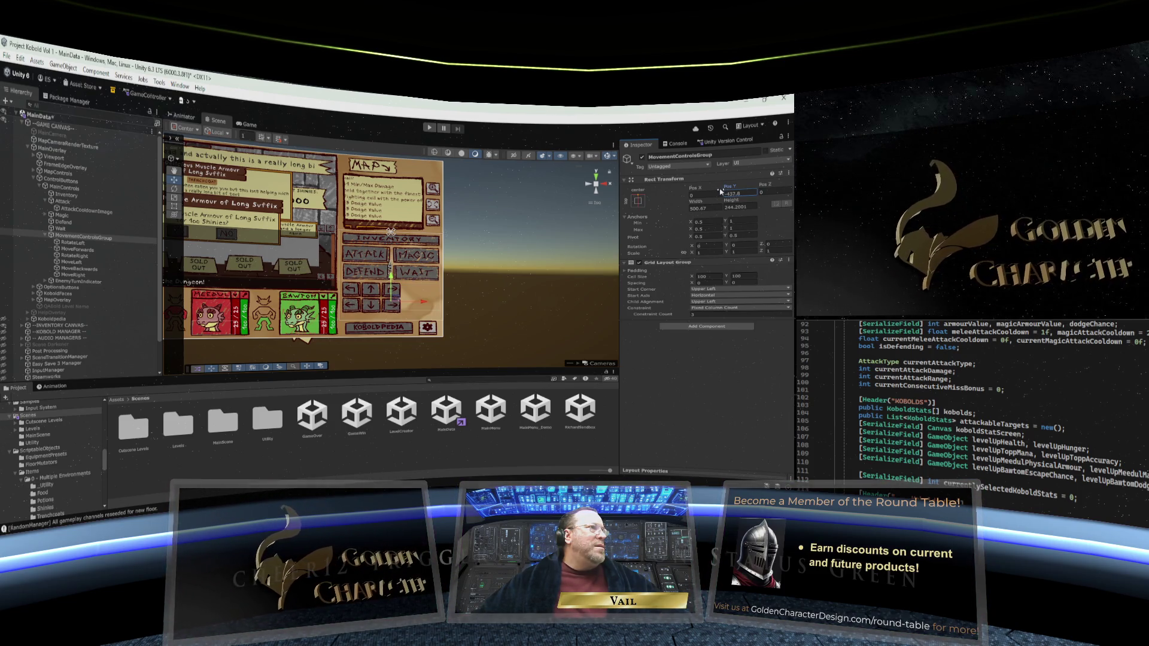
pyautogui.moveTo(721, 191); pyautogui.dragTo(728, 193)
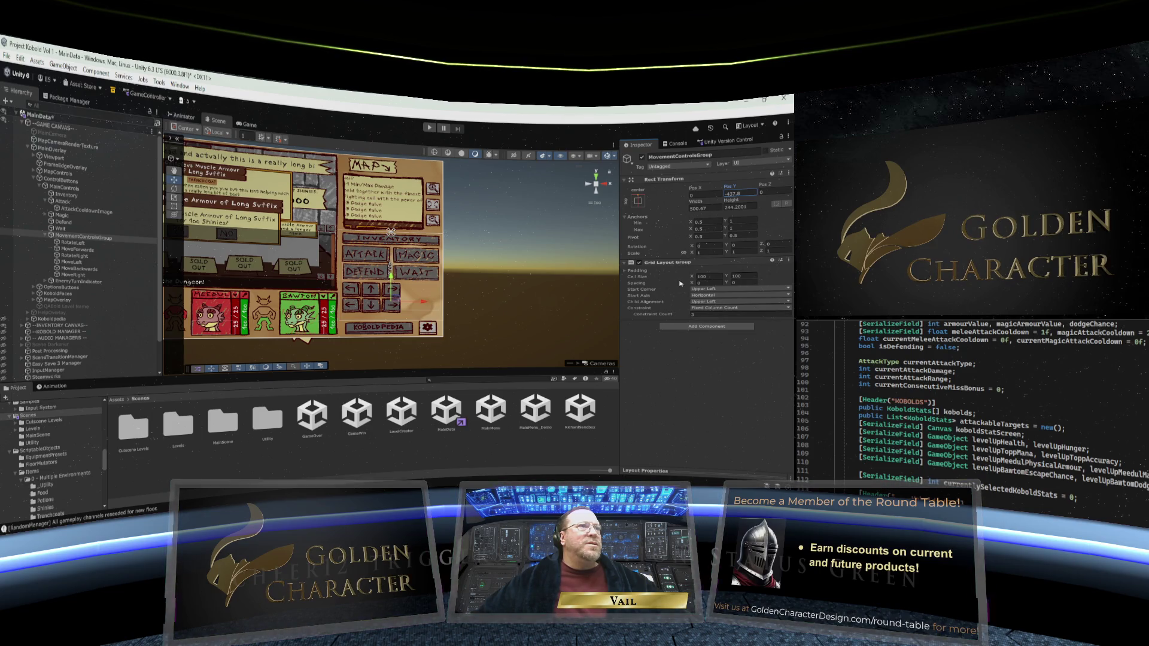
# Step: Keep the grid's start corner at Upper Left and set Child Alignment to Upper Center
pyautogui.click(727, 290)
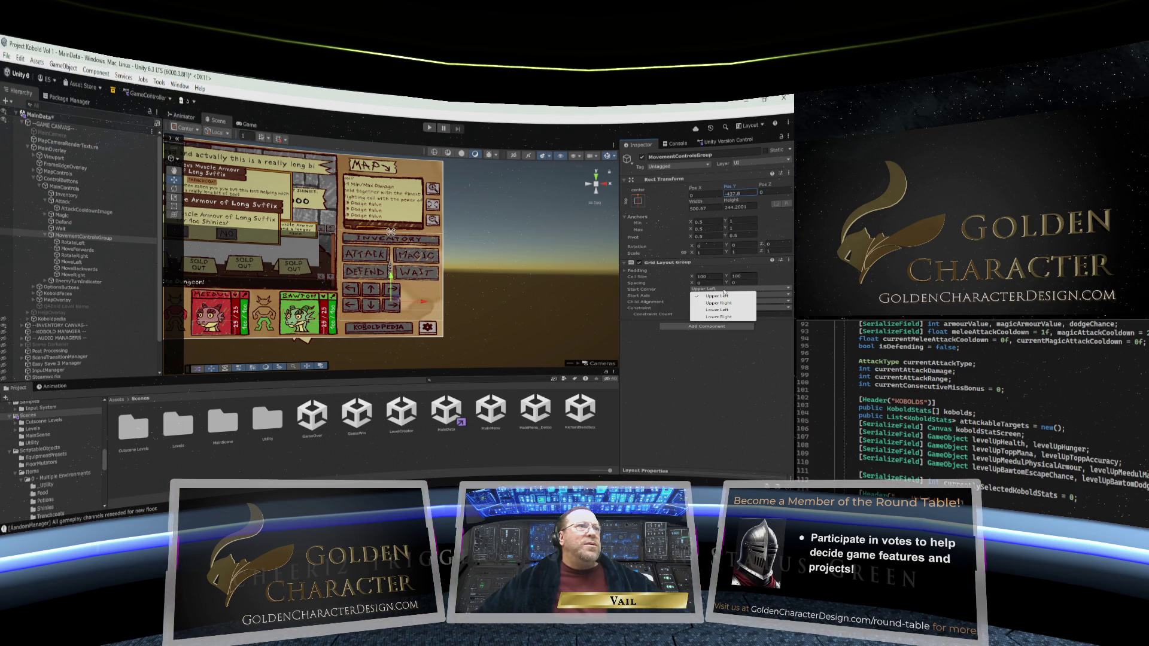
pyautogui.click(674, 296)
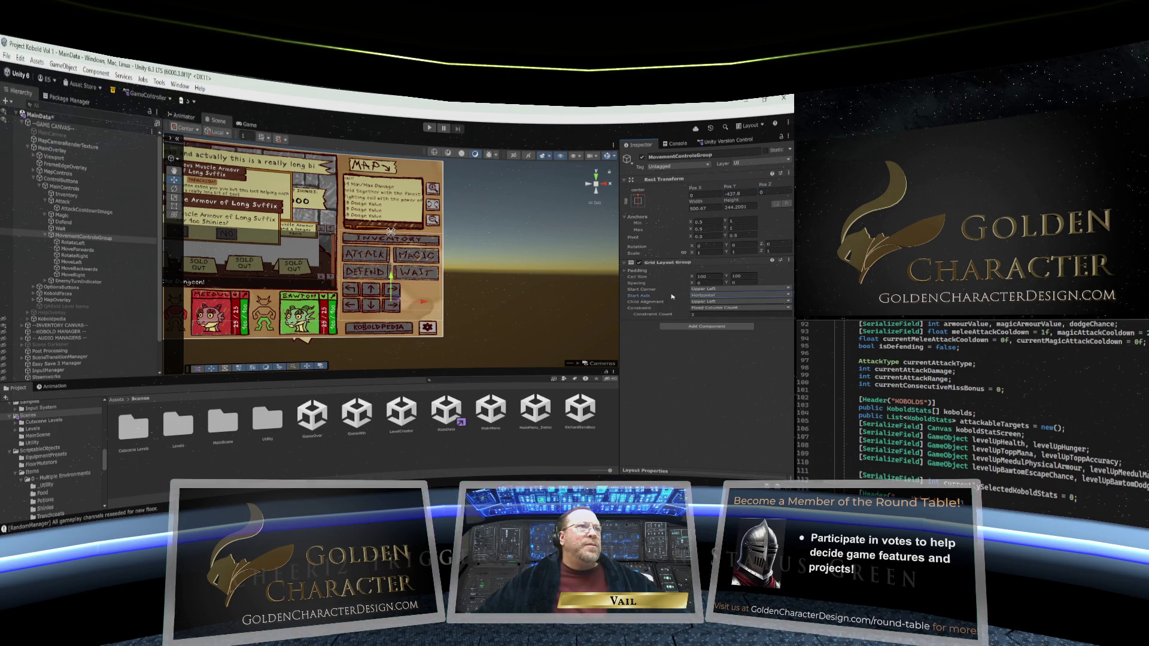
pyautogui.click(725, 302)
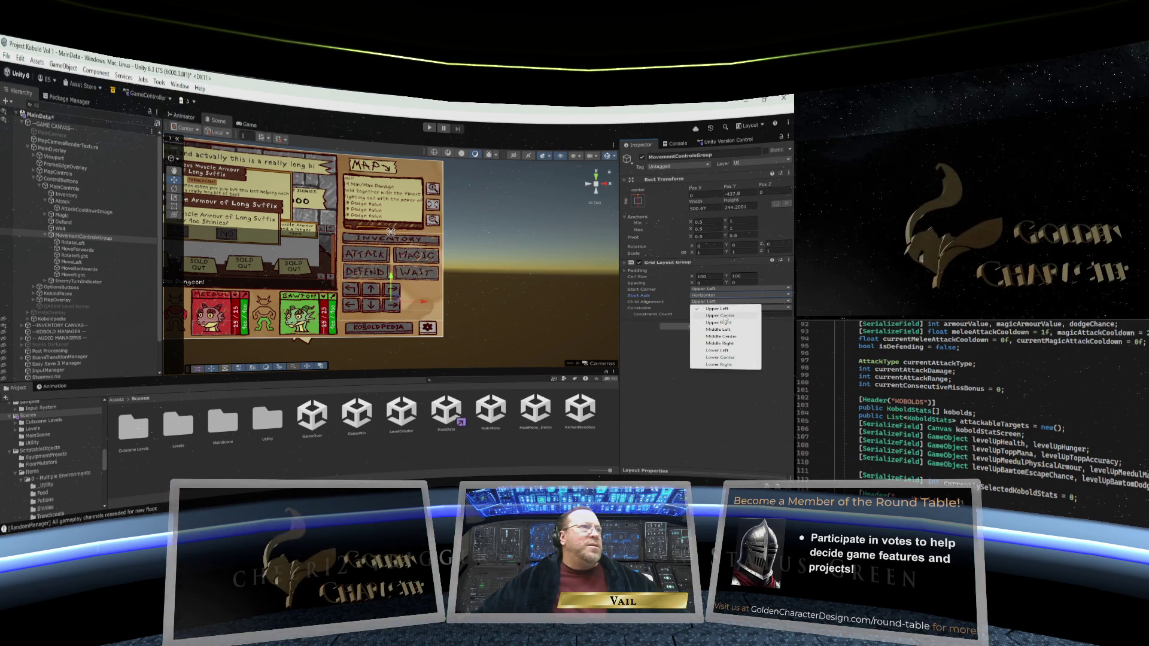
pyautogui.click(721, 315)
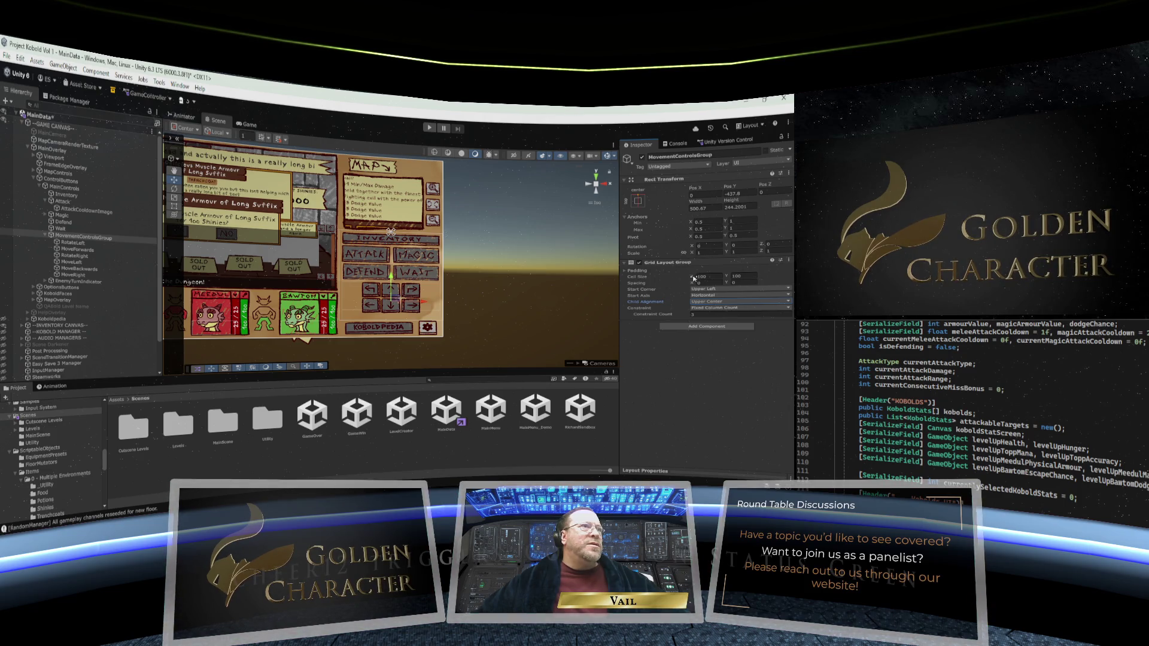
# Step: Resize the grid cells to about 100 by 100 to enlarge the arrow buttons
pyautogui.moveTo(693, 278); pyautogui.dragTo(737, 274)
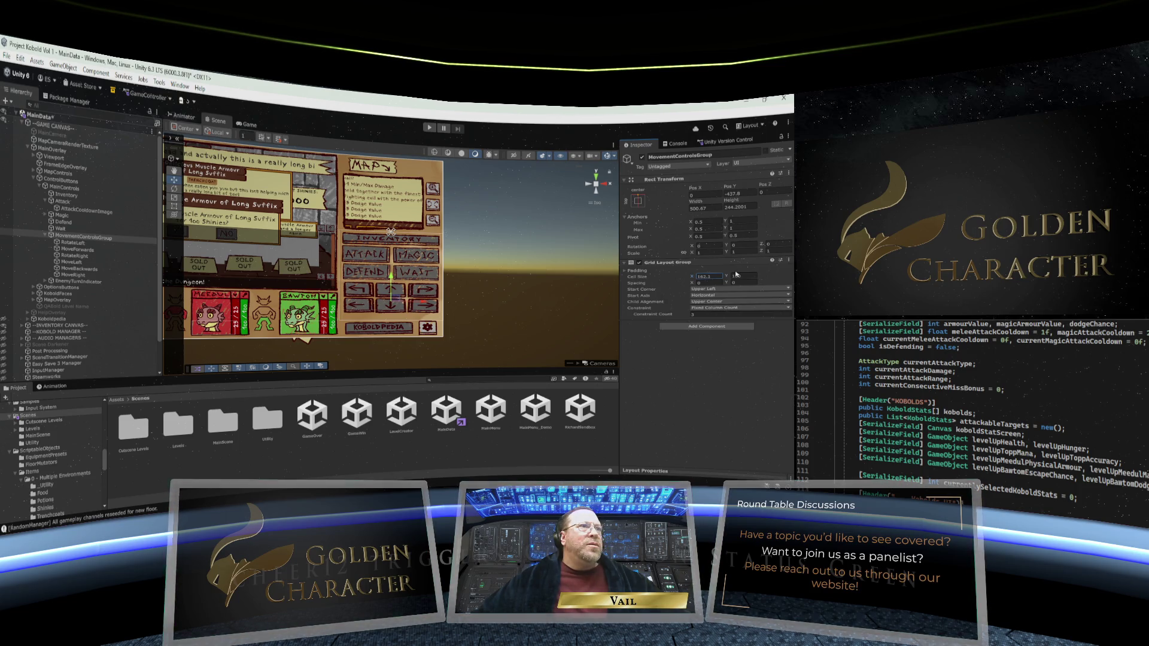
pyautogui.moveTo(736, 274); pyautogui.dragTo(723, 274)
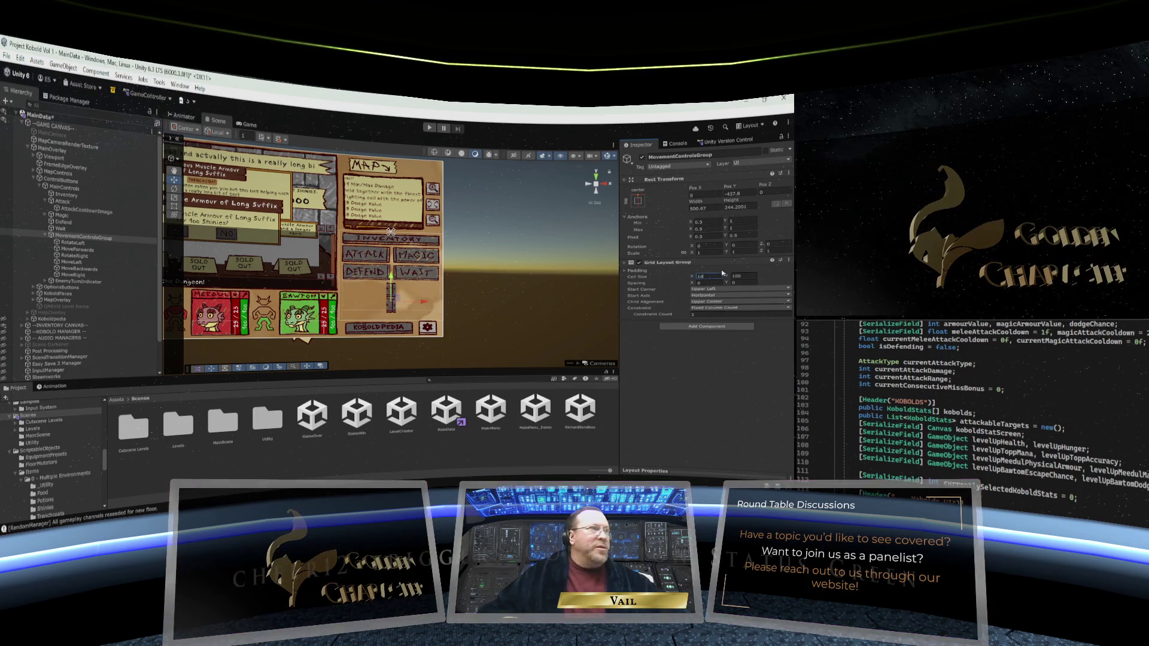
pyautogui.write('0')
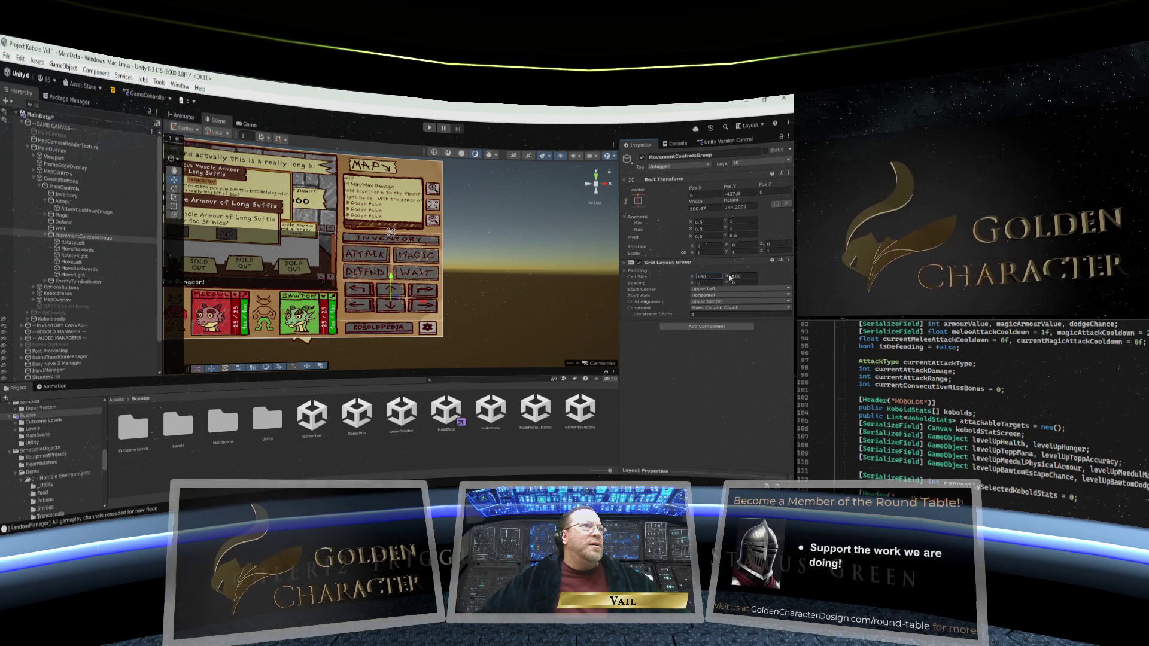
pyautogui.click(743, 276)
pyautogui.write('1078.7')
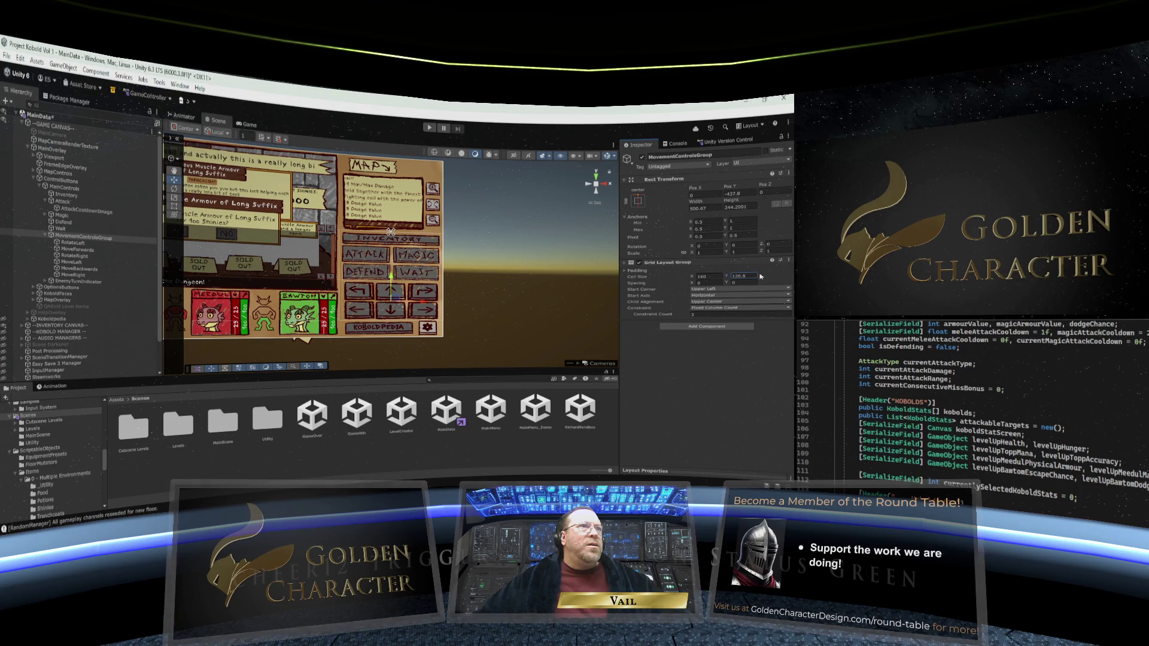
pyautogui.write('120')
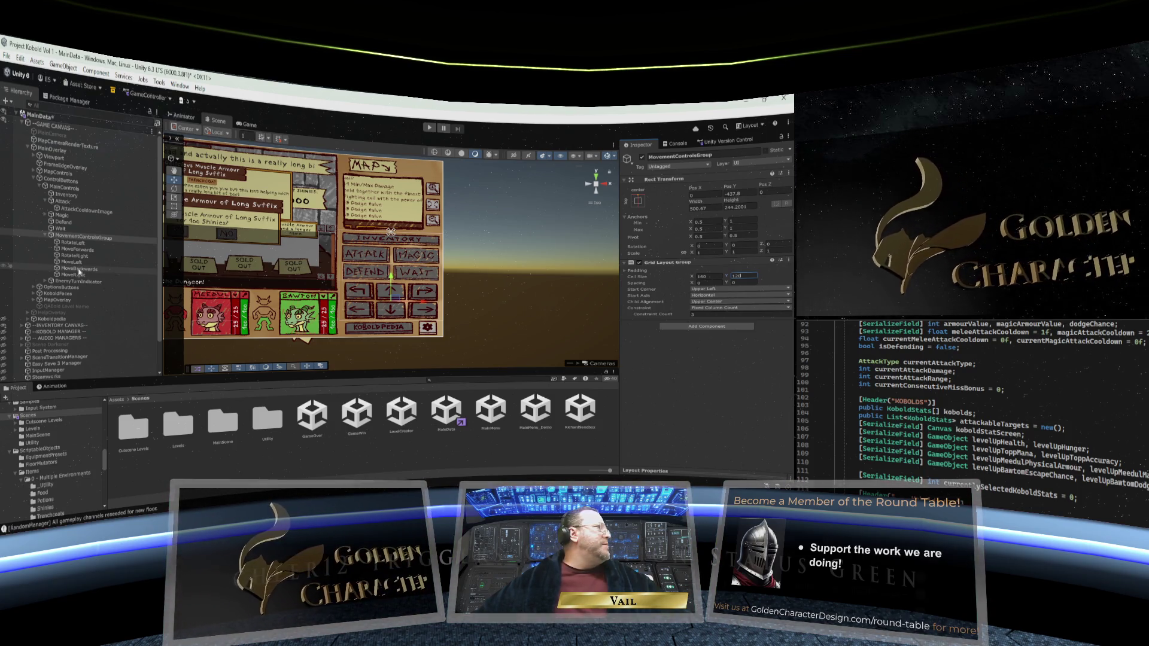
pyautogui.click(114, 270)
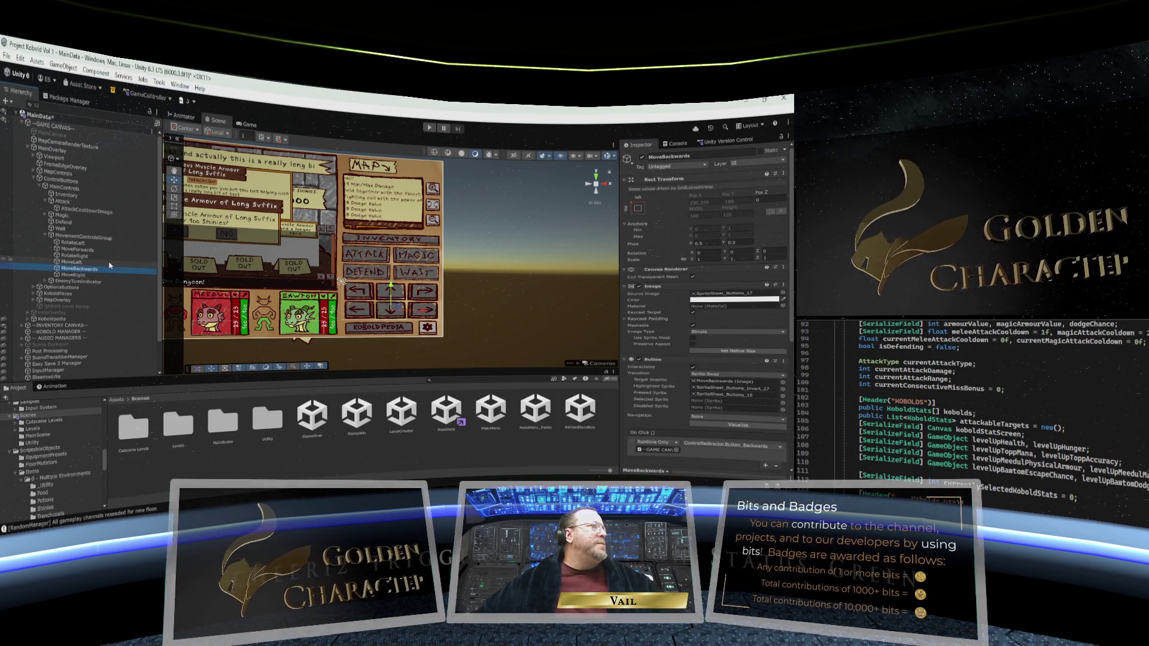
# Step: Collapse MovementControlsGroup, save the scene, and select the ControlButtons panel
pyautogui.click(78, 238)
pyautogui.click(52, 237)
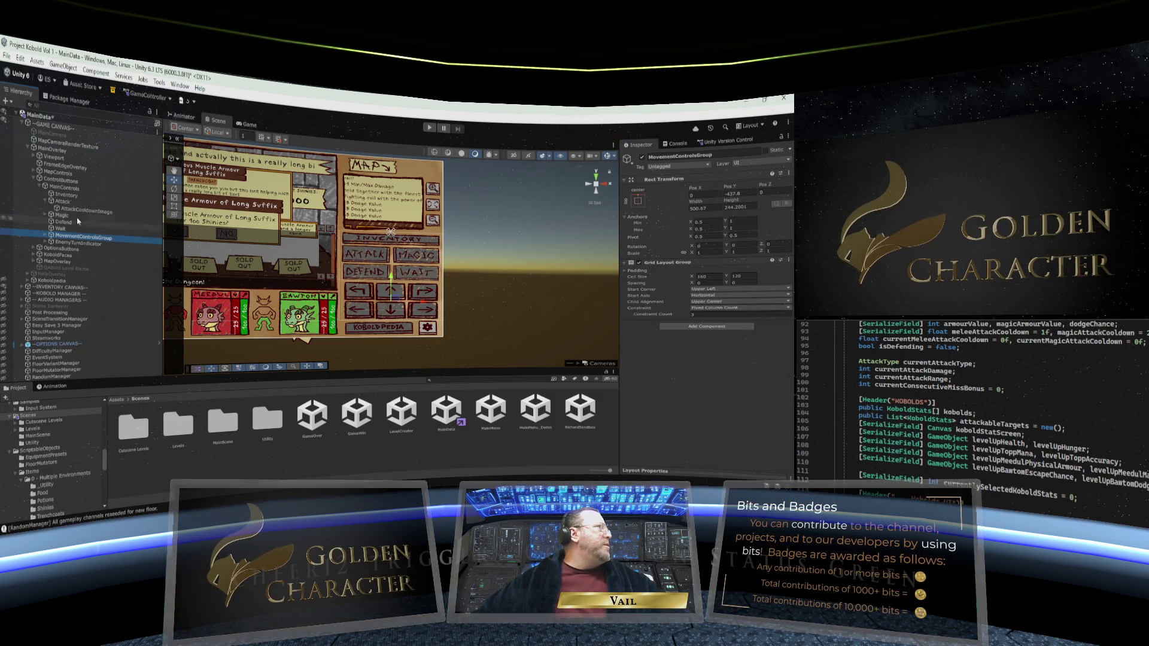
pyautogui.click(18, 72)
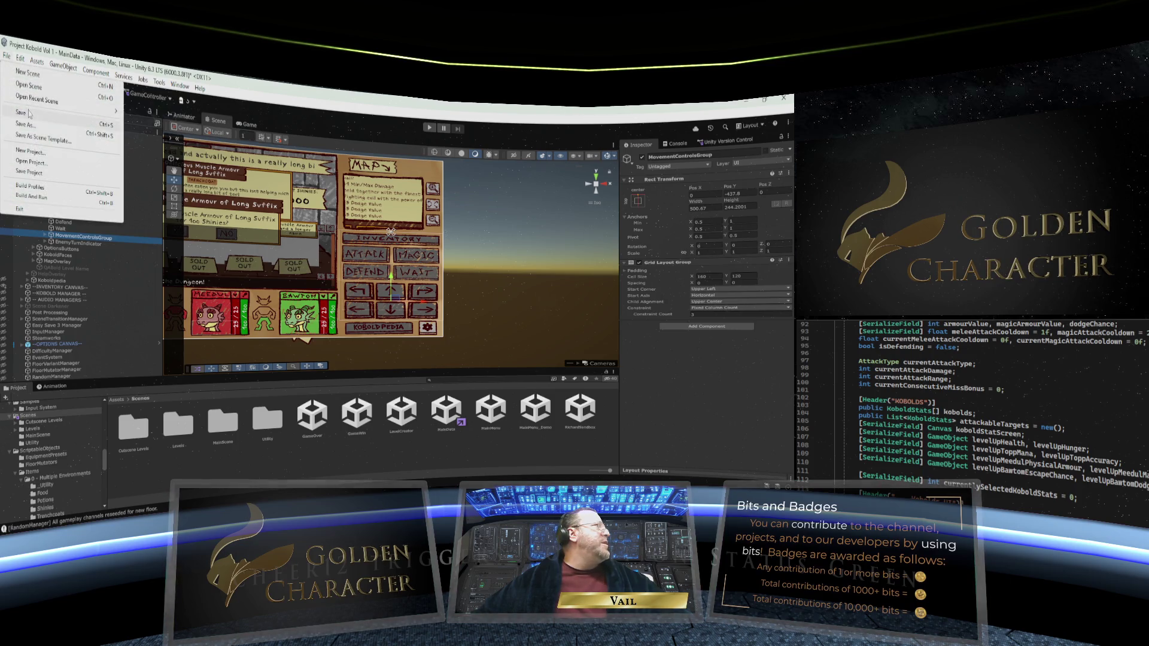
pyautogui.click(30, 112)
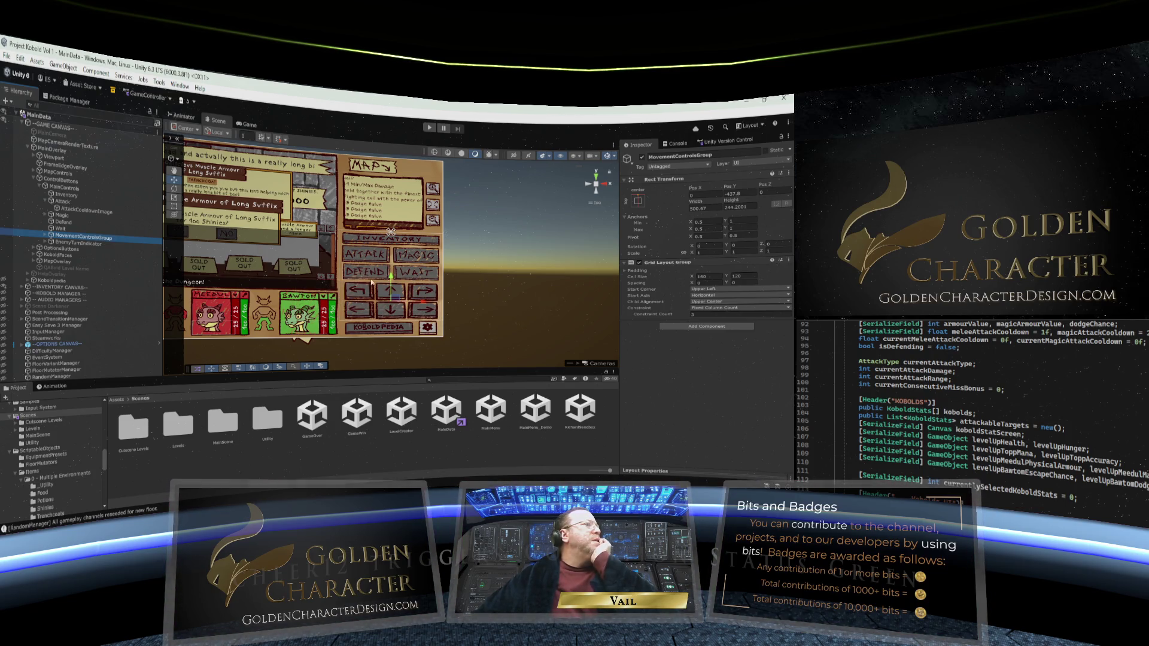
pyautogui.click(62, 181)
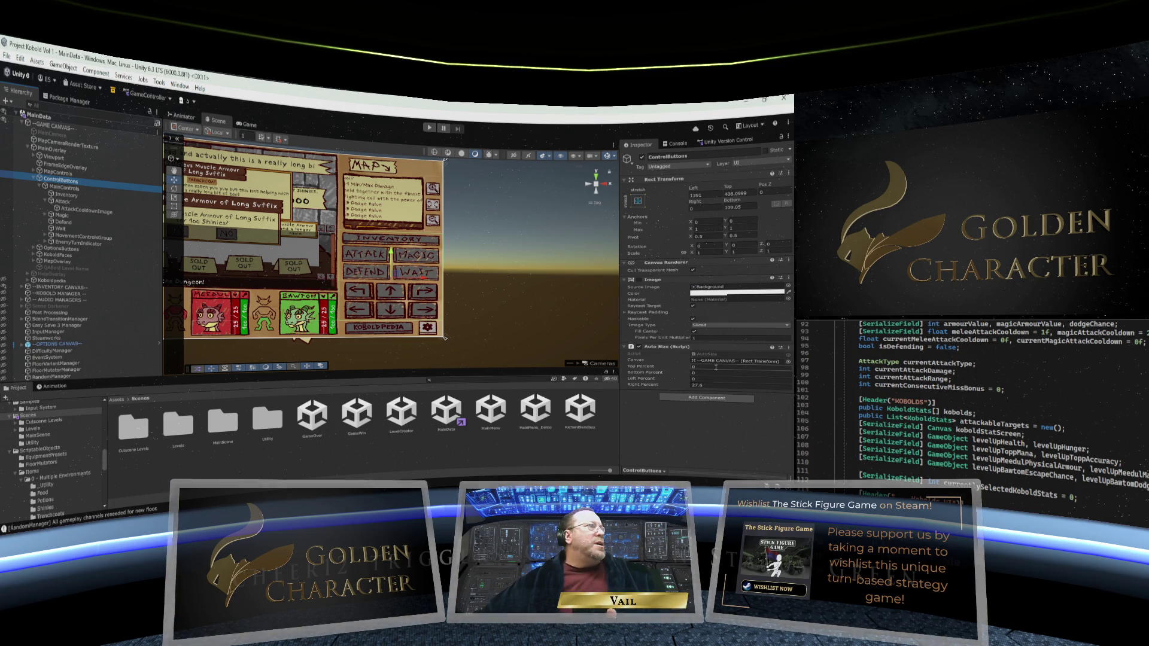
# Step: Set the ControlButtons Auto Size Top Percent to 89.91
pyautogui.click(716, 368)
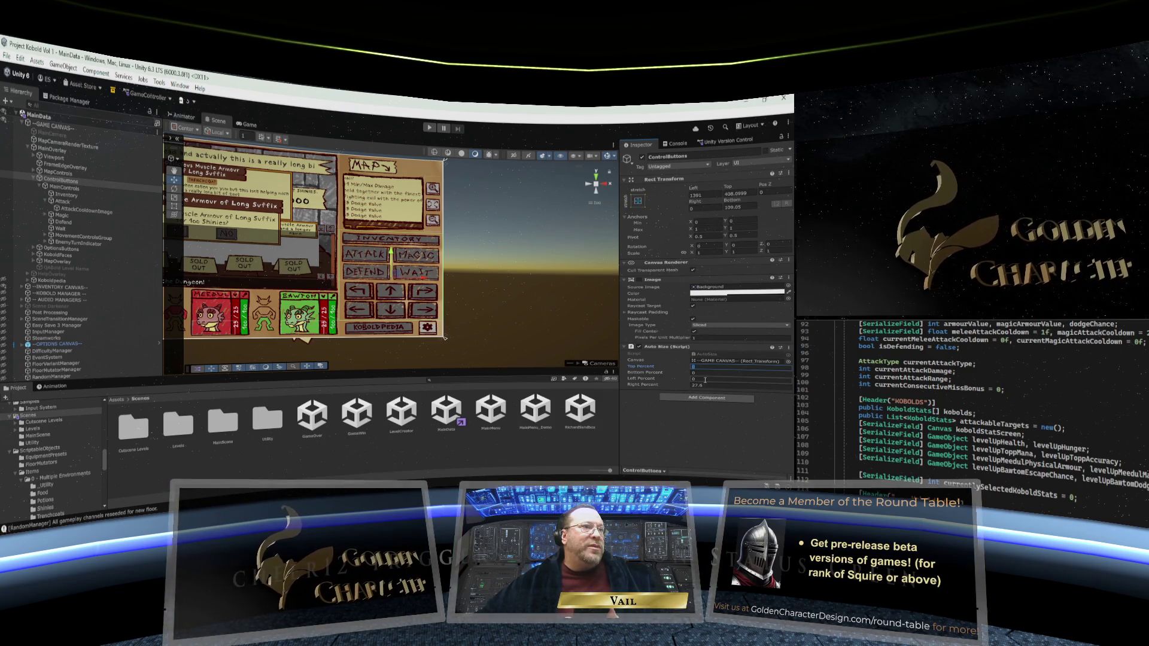
pyautogui.write('89')
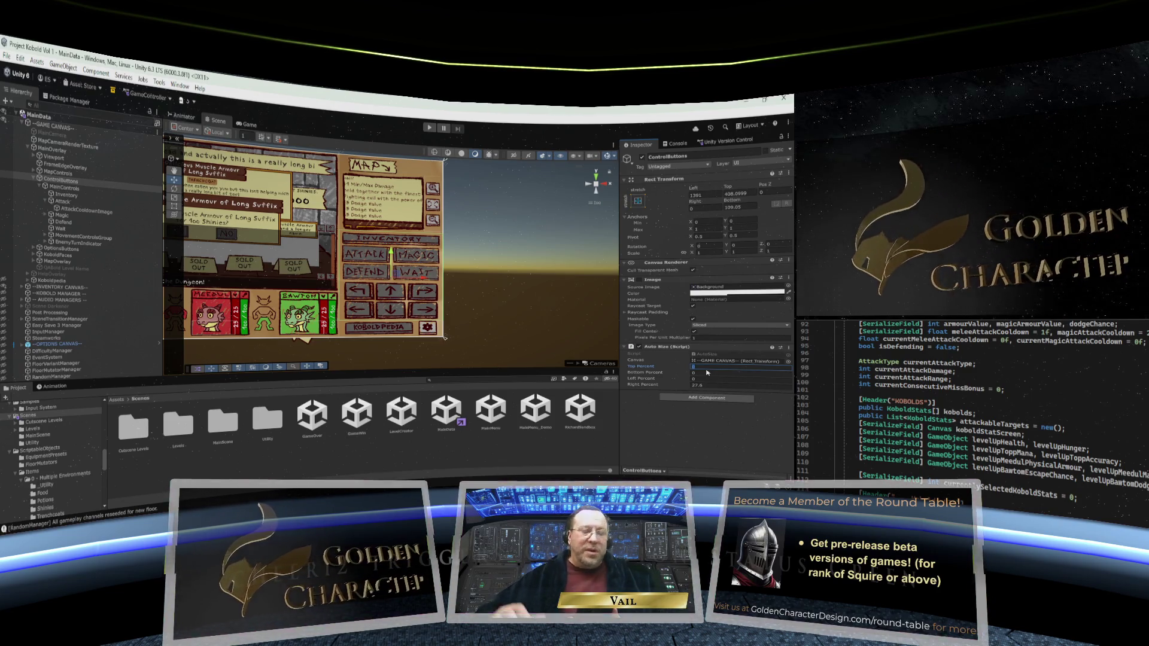
pyautogui.write('.91')
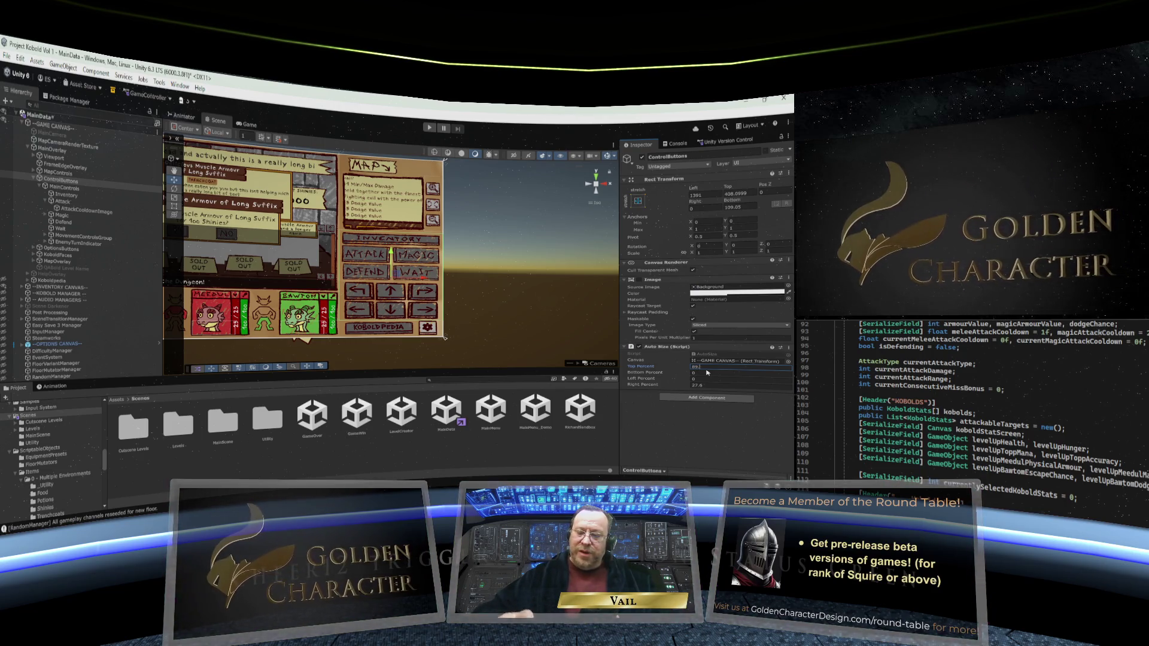
pyautogui.press('Tab')
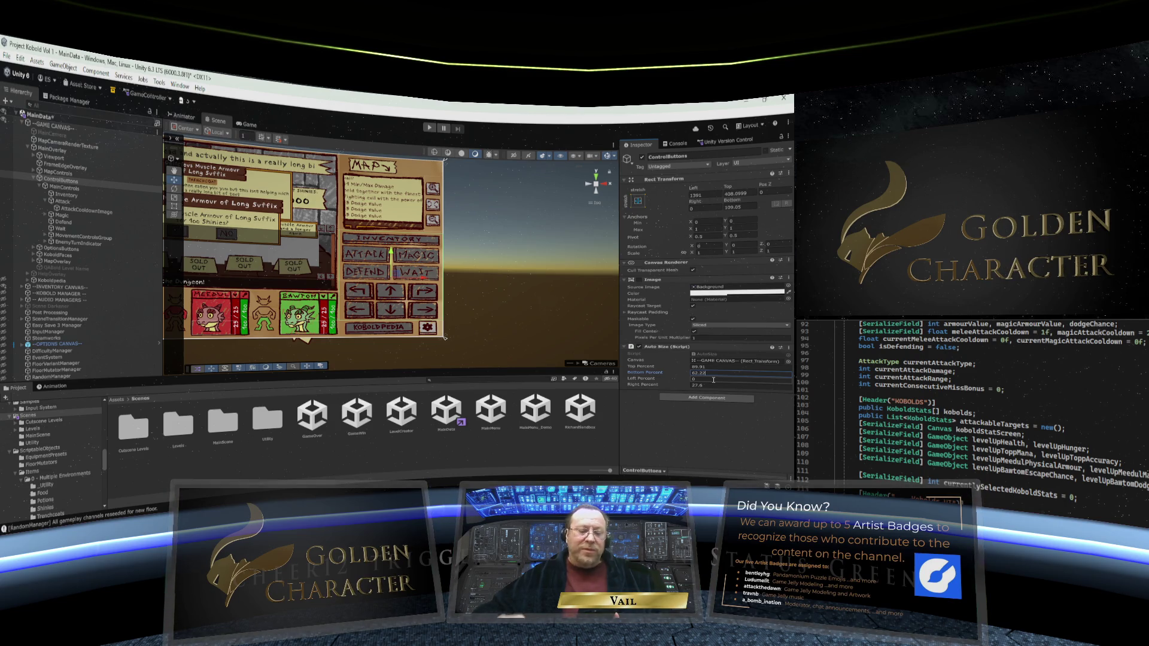
# Step: Set Auto Size Bottom Percent 62.22, Left Percent 0 and Right Percent 77.55
pyautogui.click(714, 380)
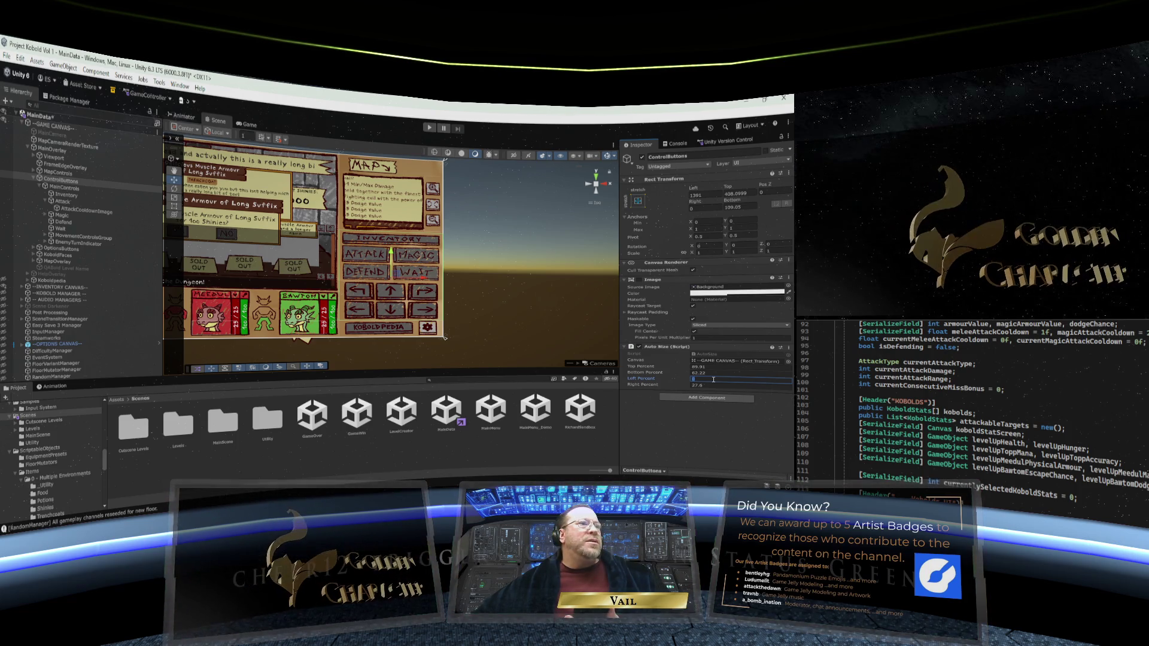
pyautogui.click(709, 385)
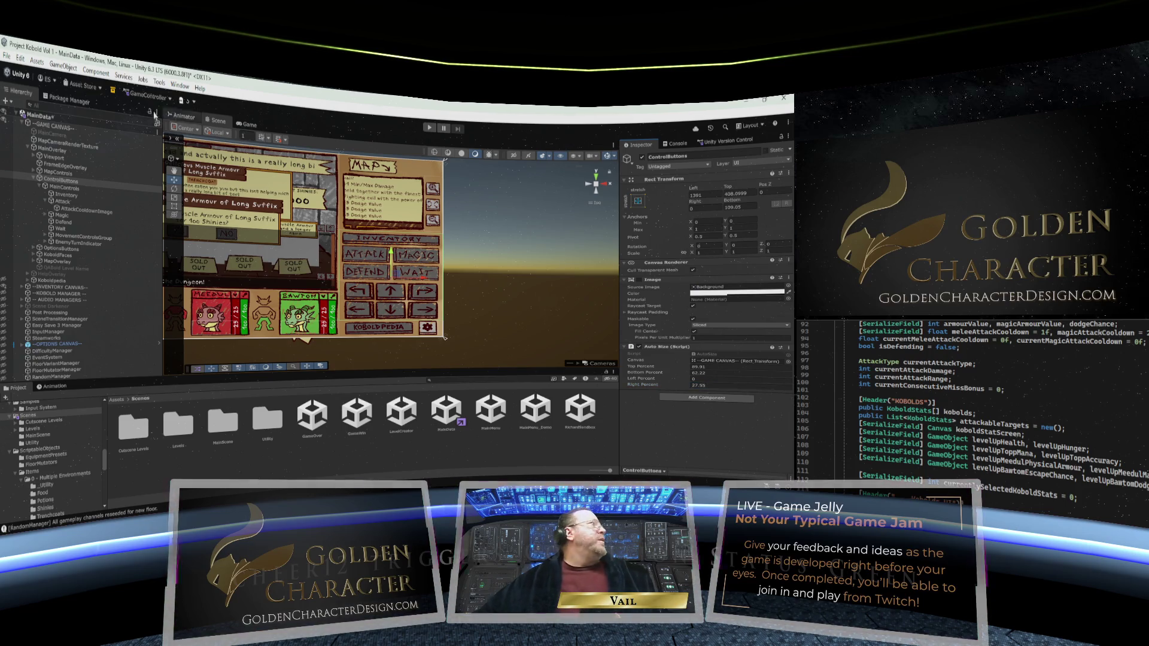
pyautogui.click(15, 64)
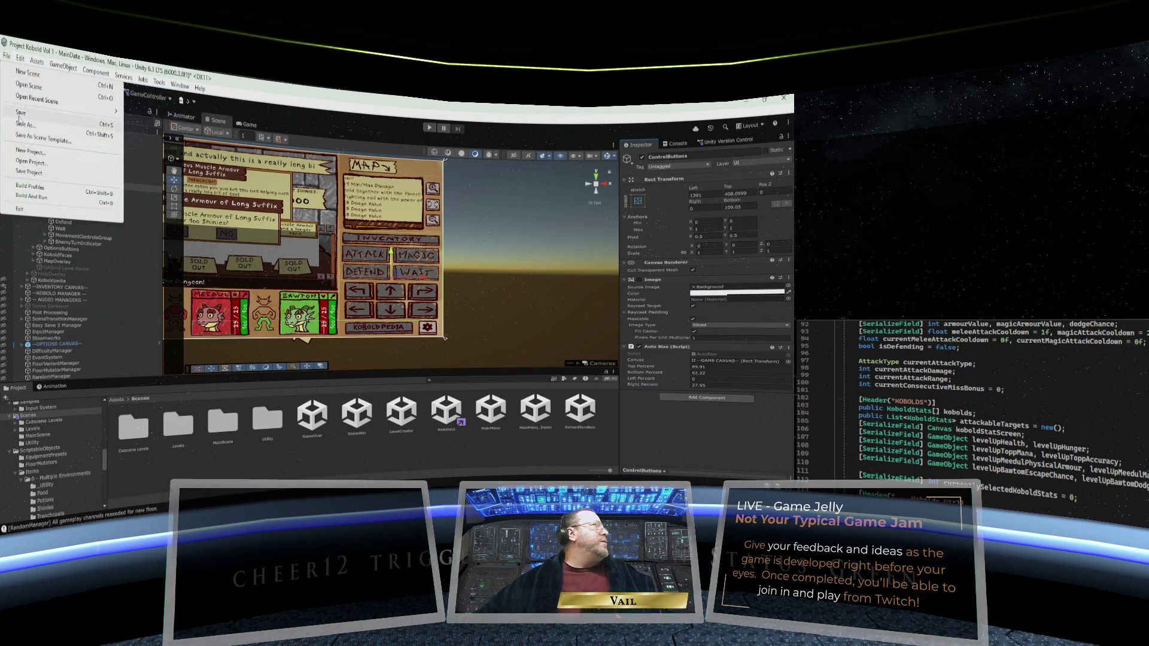
# Step: Save the scene, then open the MainMenu scene and show it in the Game view
pyautogui.click(488, 243)
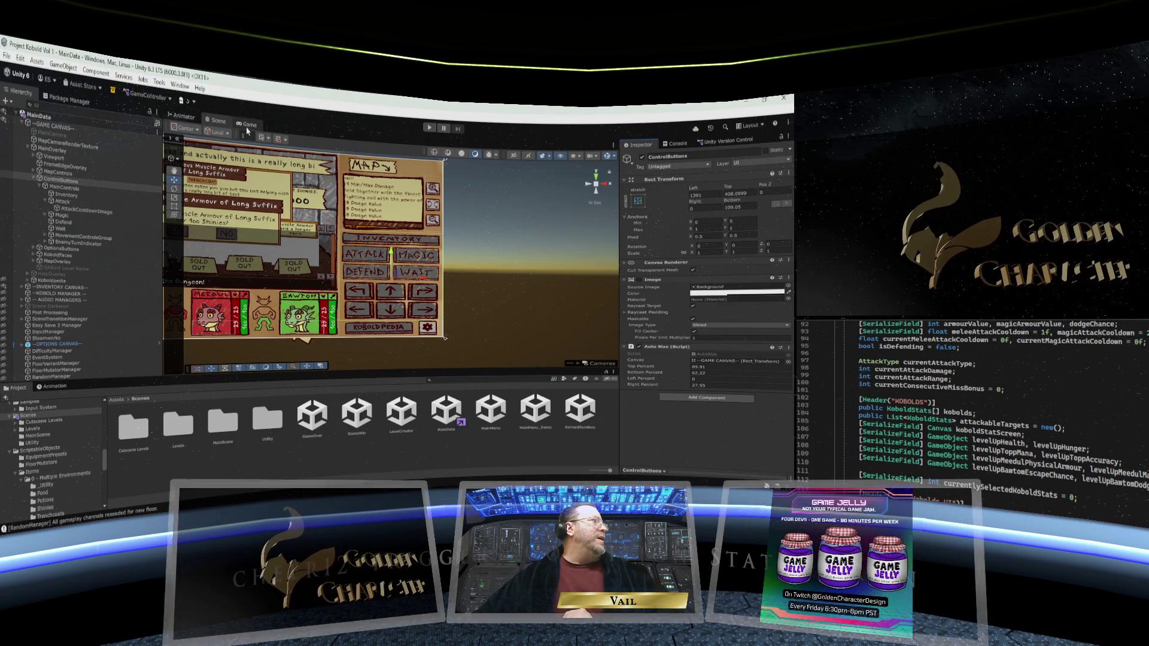
pyautogui.doubleClick(486, 412)
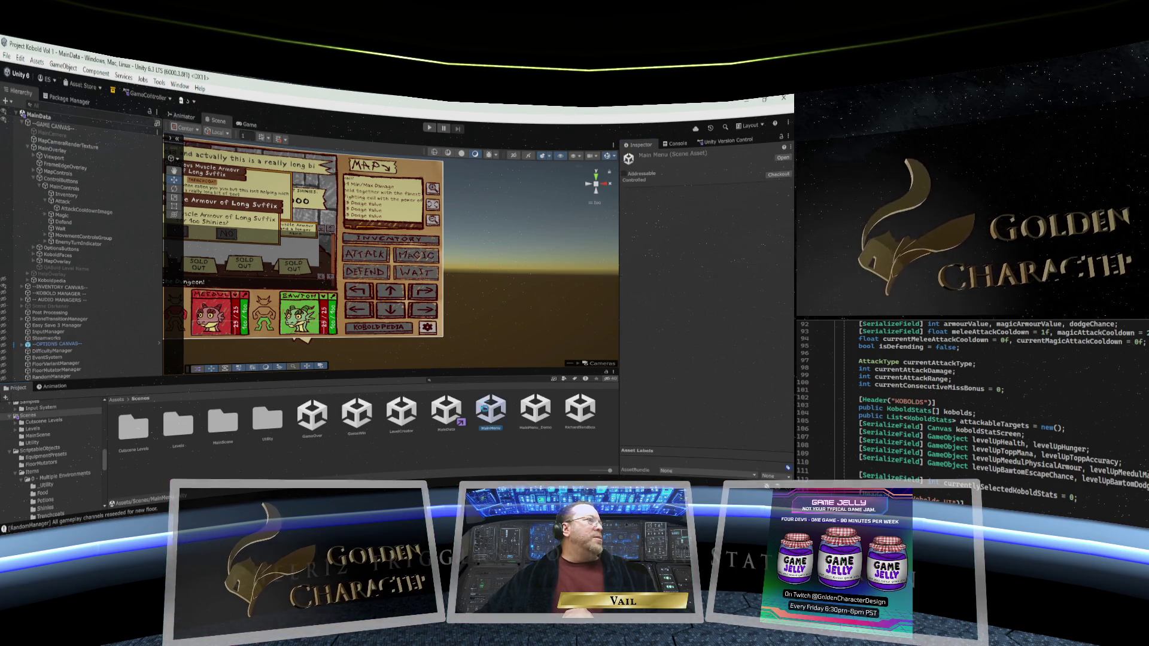
pyautogui.click(248, 124)
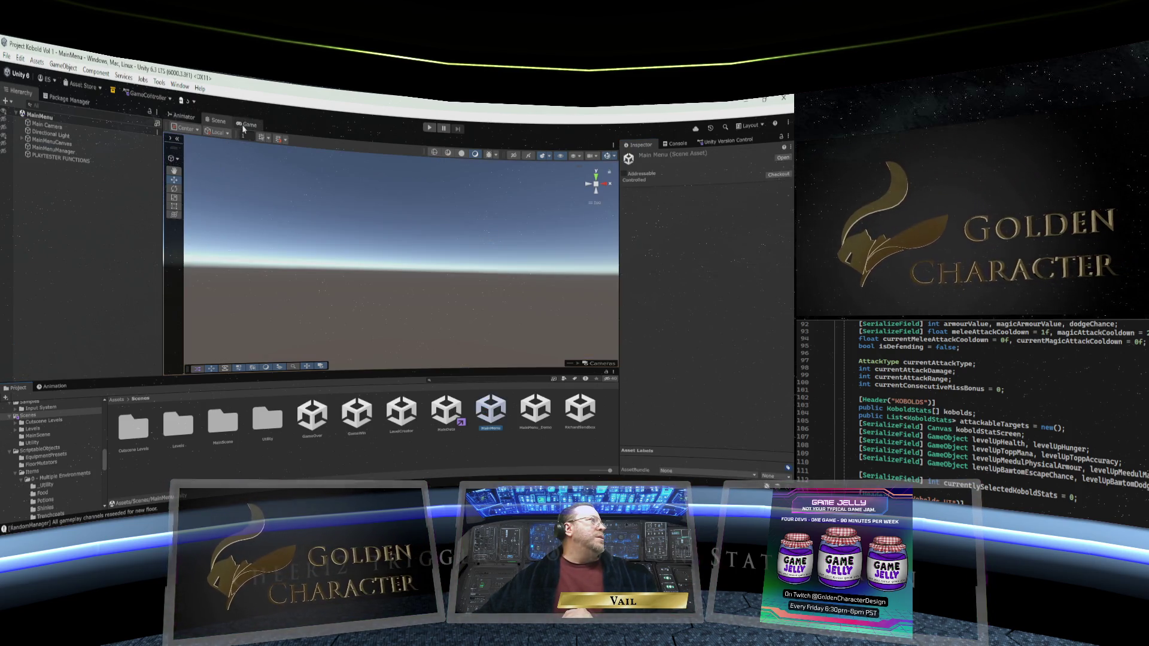
# Step: Set the Game view to Free Aspect and shorten the game preview panel
pyautogui.click(258, 135)
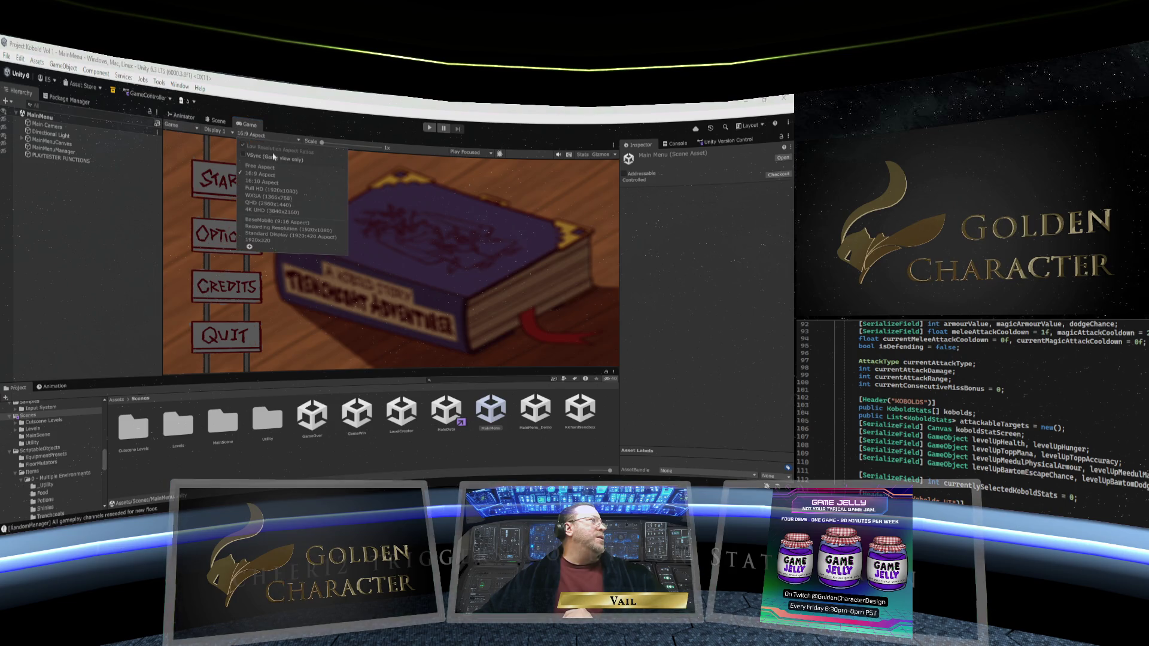
pyautogui.click(279, 167)
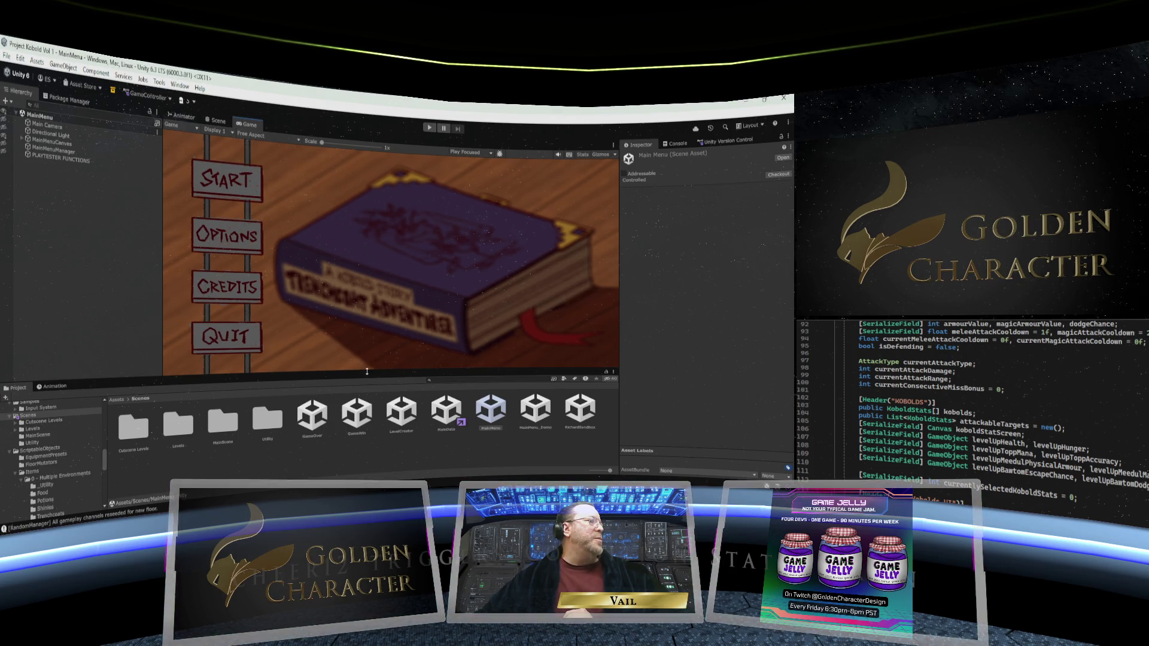
pyautogui.moveTo(369, 371); pyautogui.dragTo(369, 335)
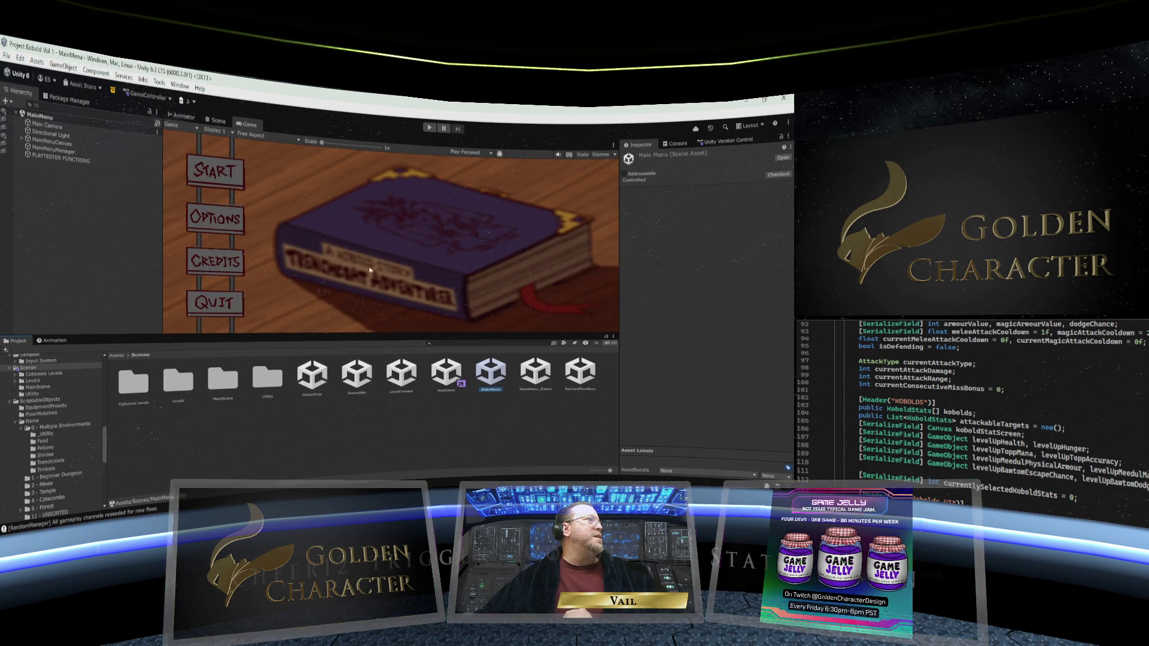
# Step: Play-test from the main menu: Start, first save slot, Standard Quest, then stop
pyautogui.click(429, 127)
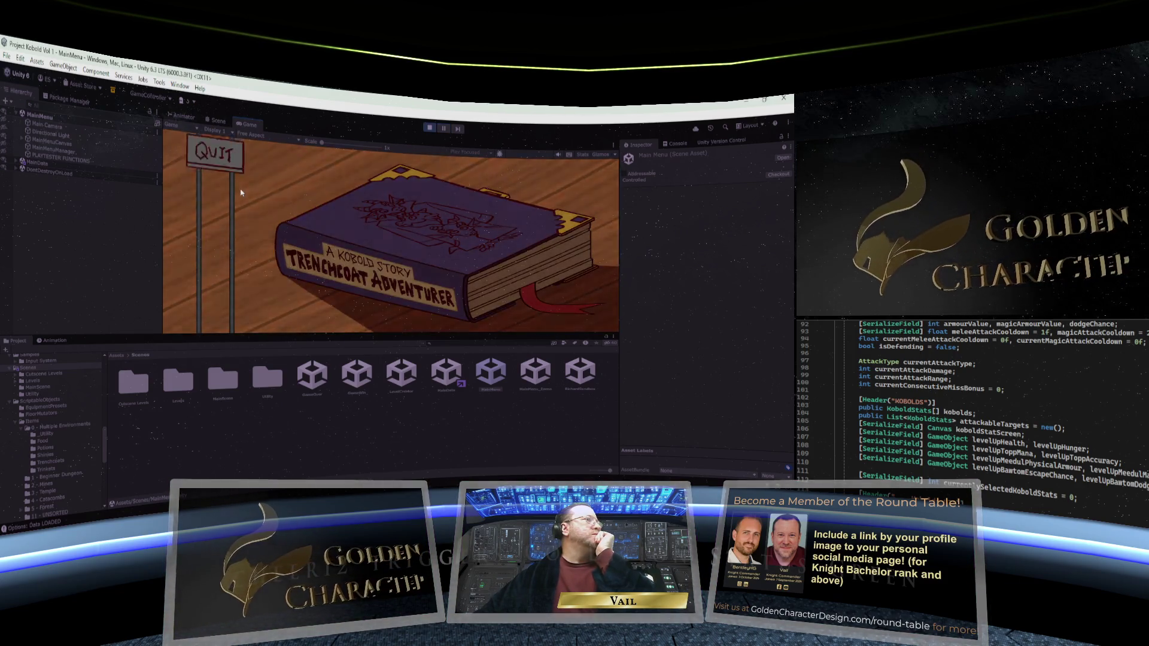
pyautogui.click(240, 188)
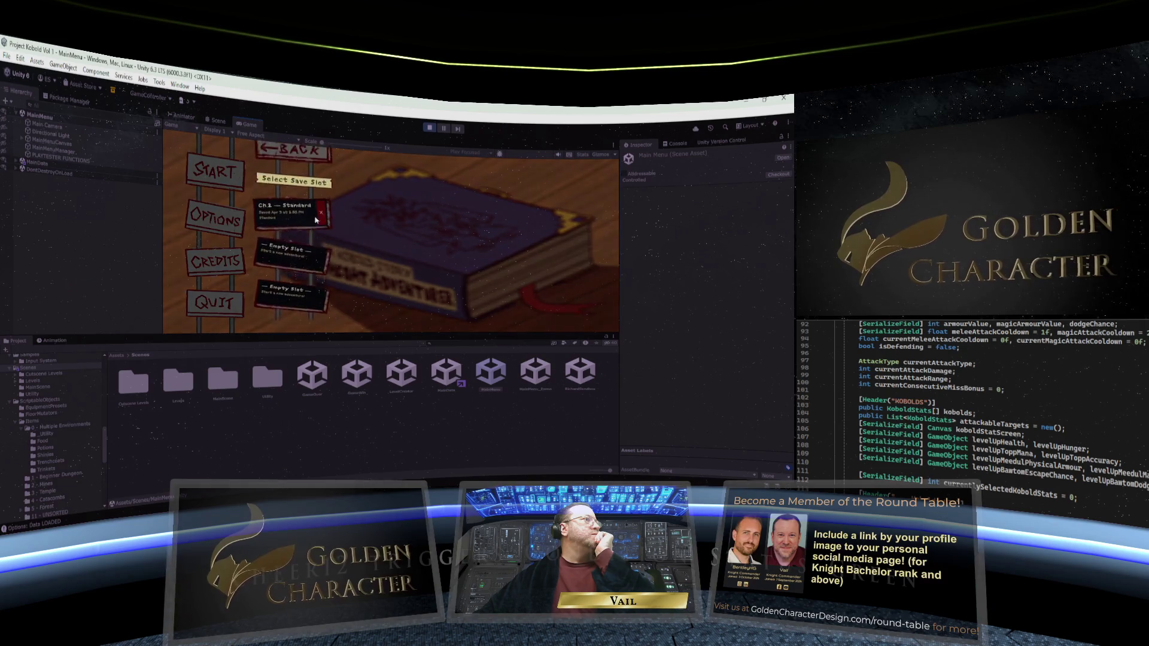
pyautogui.click(317, 221)
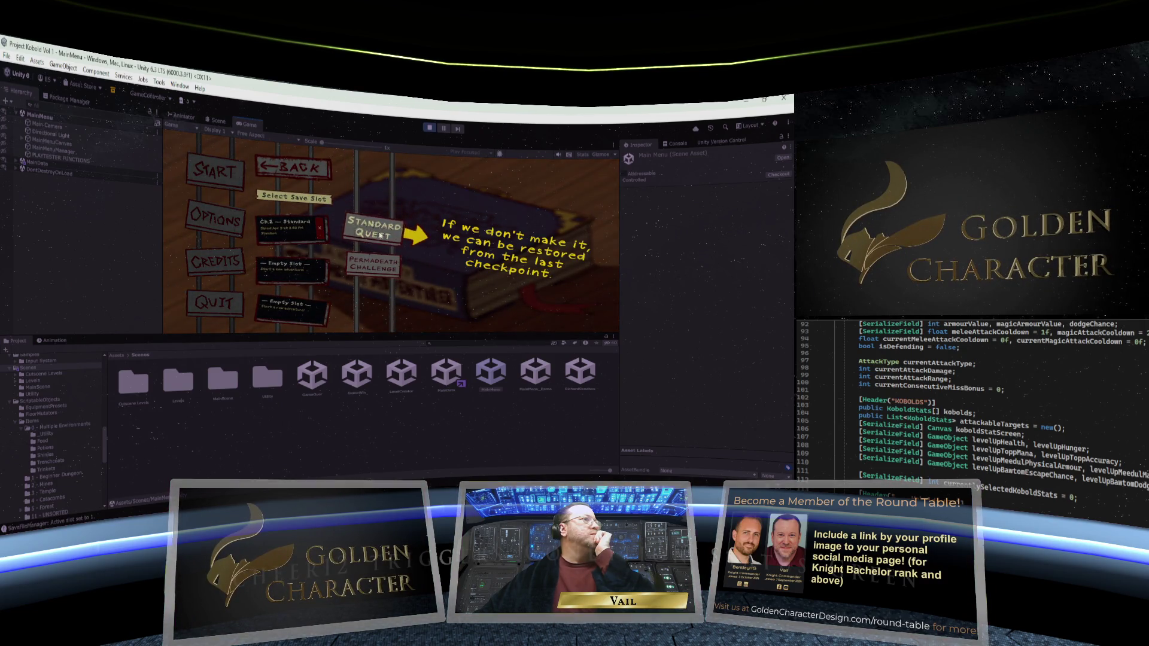
pyautogui.click(381, 235)
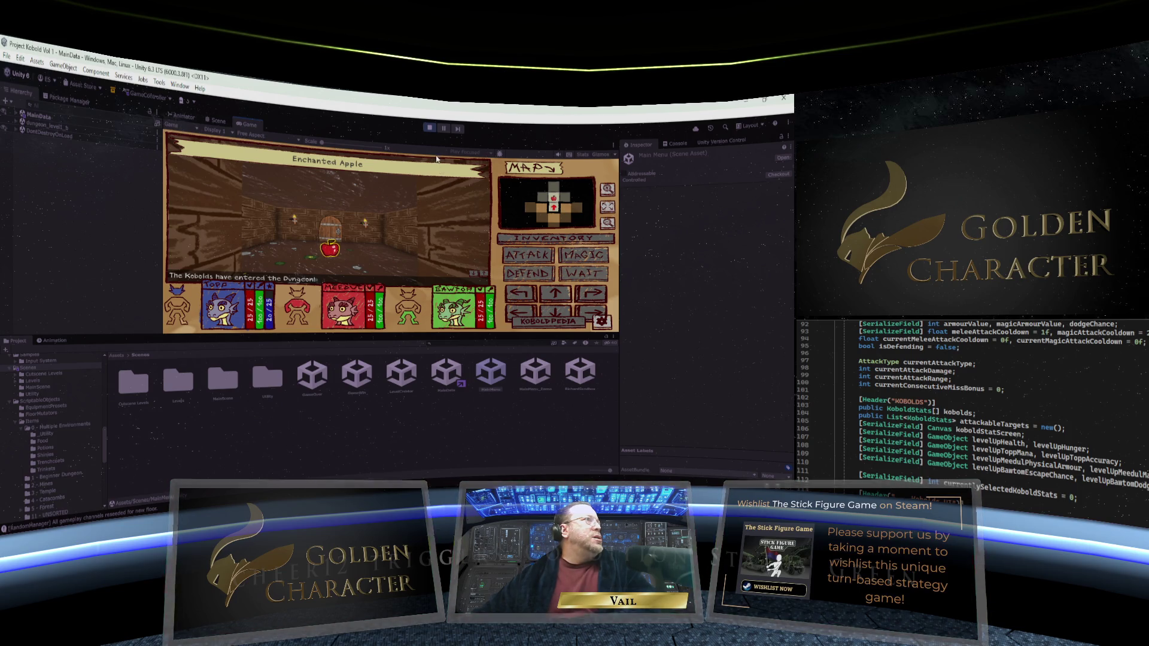
pyautogui.click(429, 128)
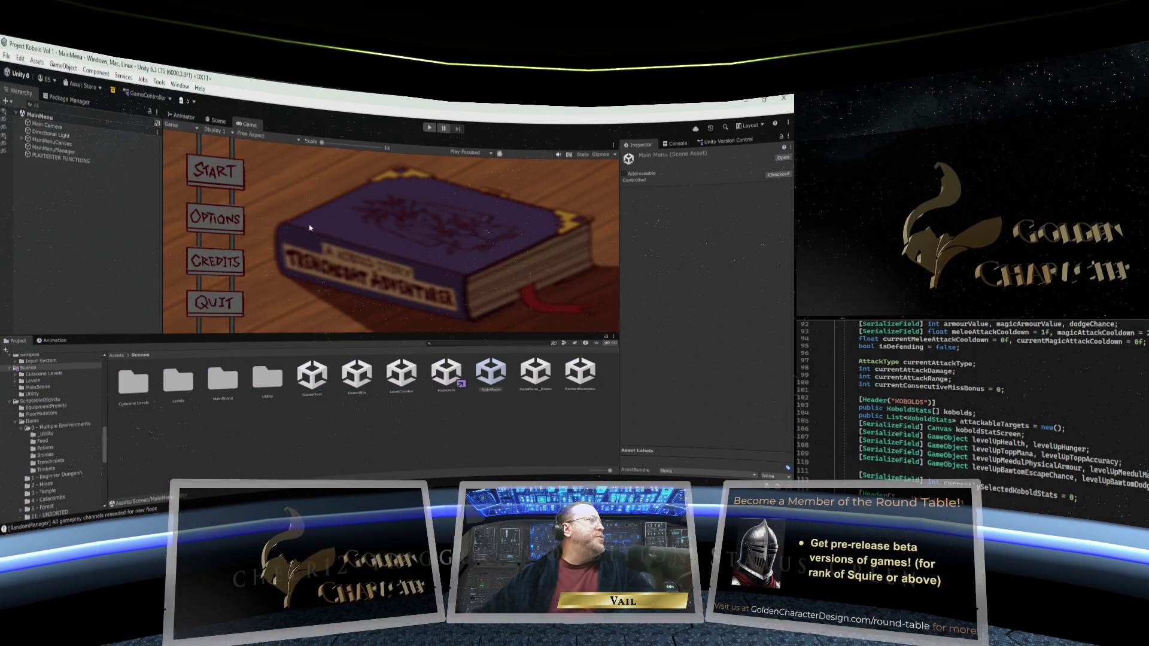
# Step: Enlarge the Game view and play-test again with an empty save slot and Standard Quest, then stop
pyautogui.moveTo(363, 334); pyautogui.dragTo(363, 383)
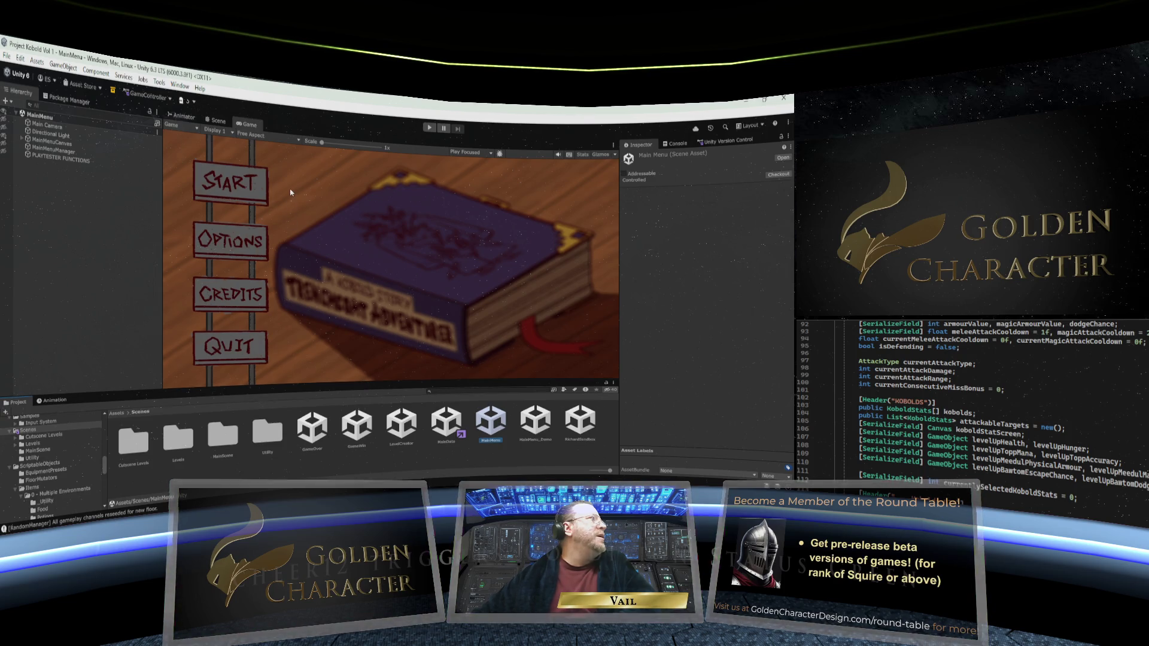
pyautogui.click(429, 129)
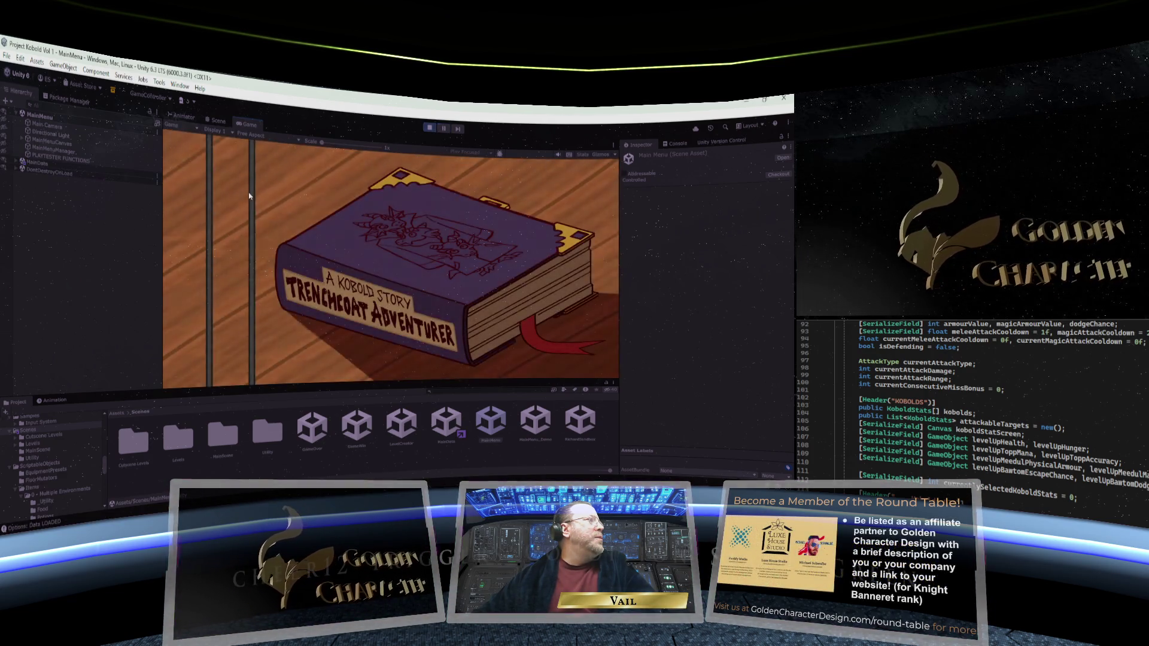
pyautogui.click(239, 182)
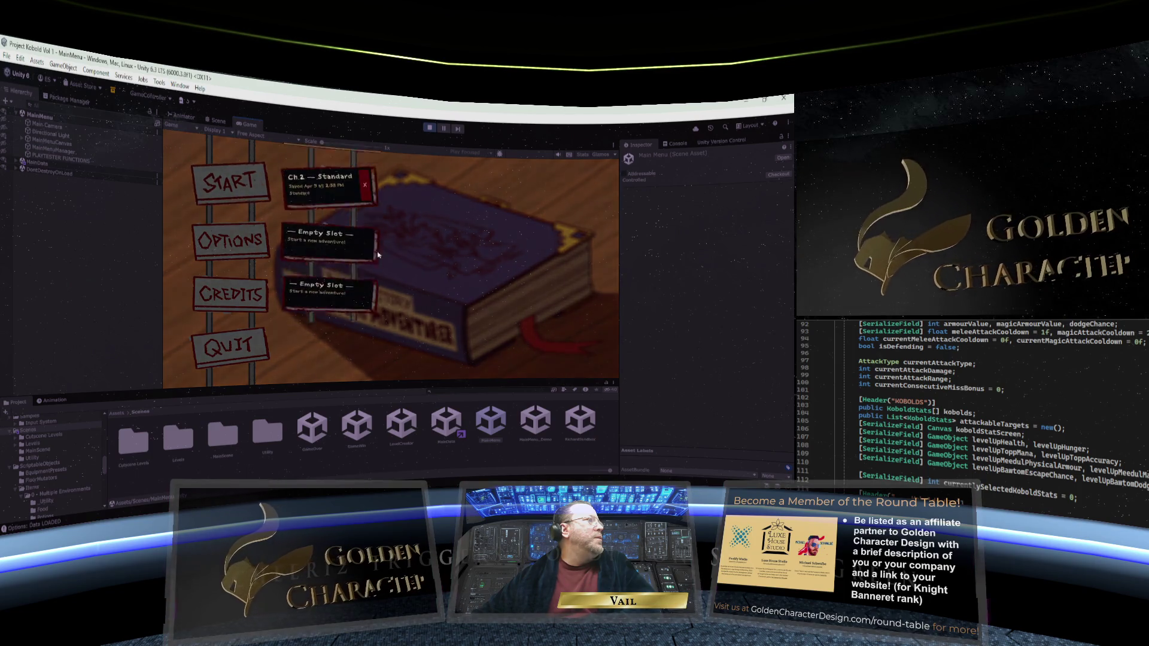
pyautogui.click(348, 305)
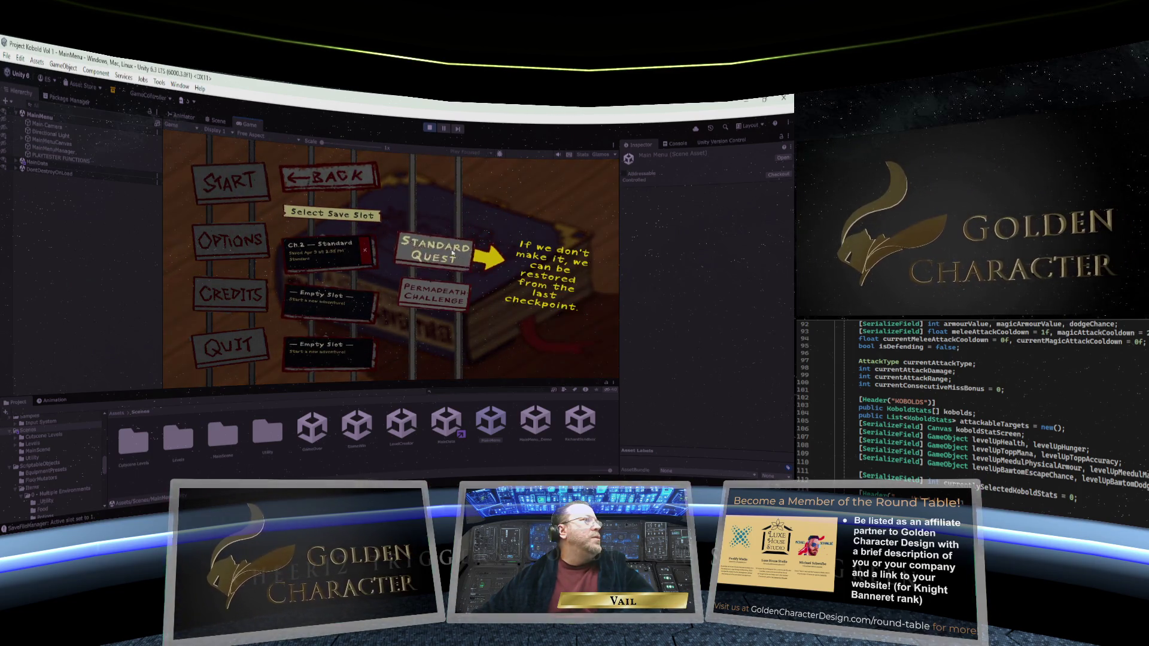
pyautogui.click(453, 253)
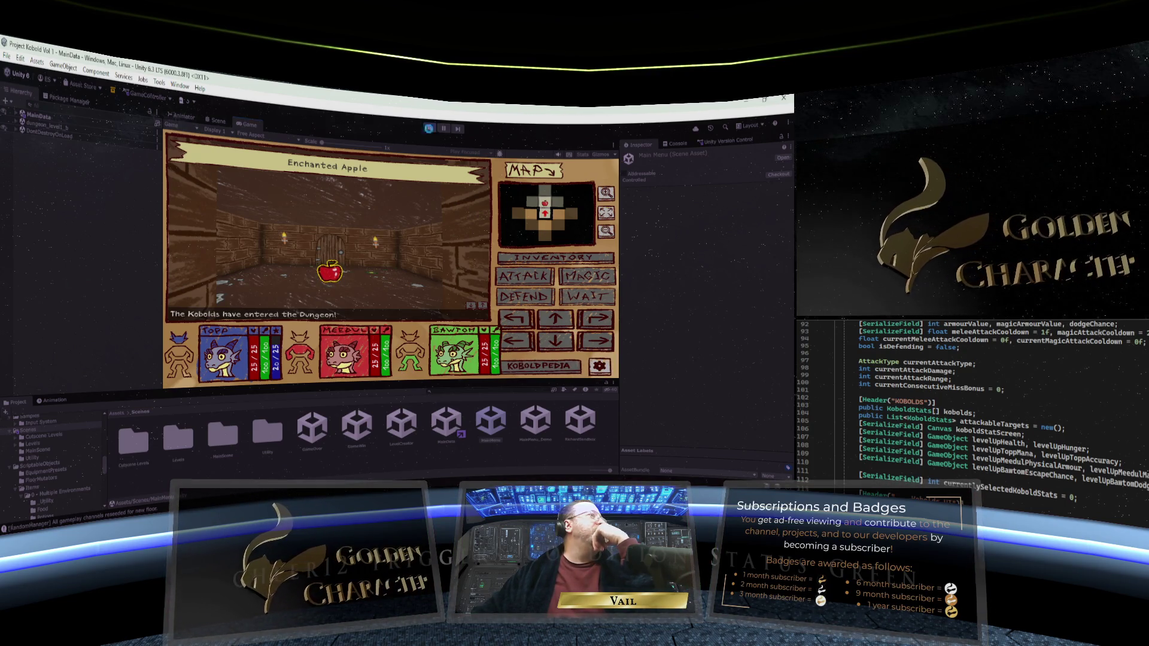
pyautogui.hotkey('ctrl', 'p')
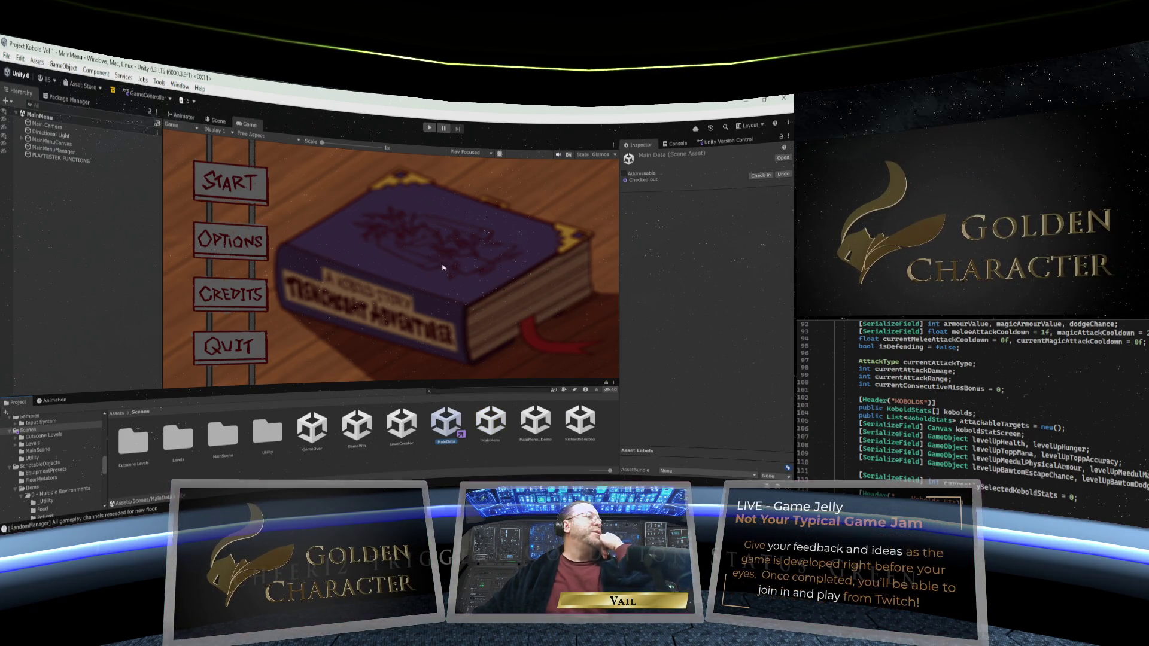
# Step: Select the MainData scene and expand GAME CANVAS and MainOverlay in the Hierarchy
pyautogui.click(442, 446)
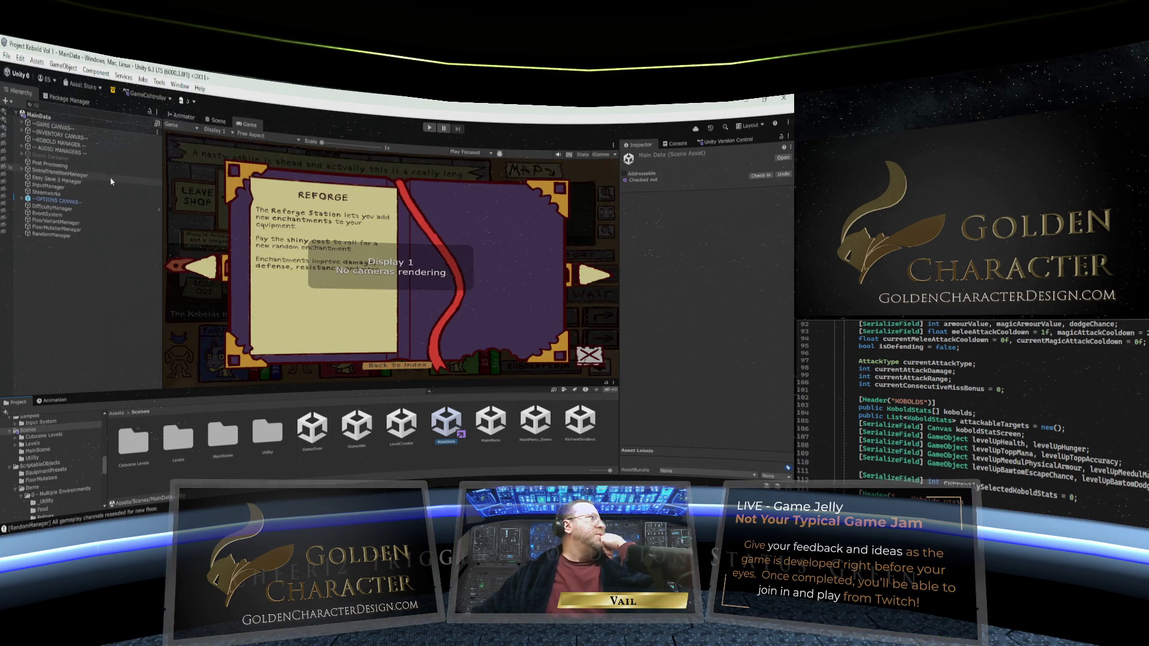
pyautogui.click(21, 131)
pyautogui.click(22, 124)
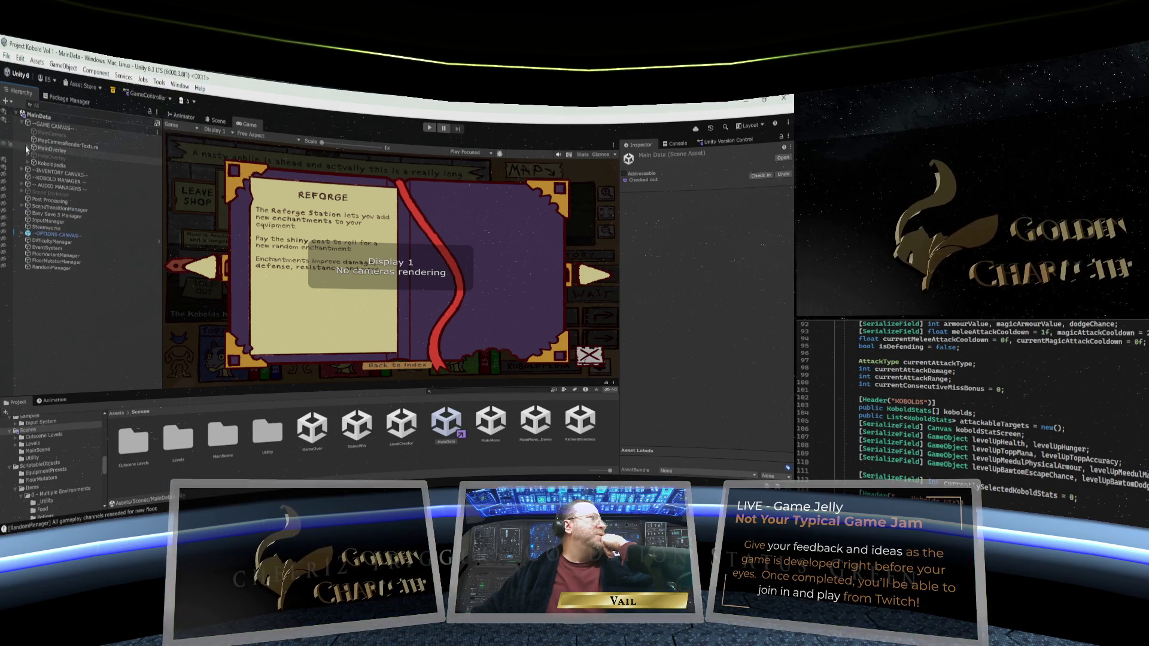
pyautogui.hotkey('ctrl', '1')
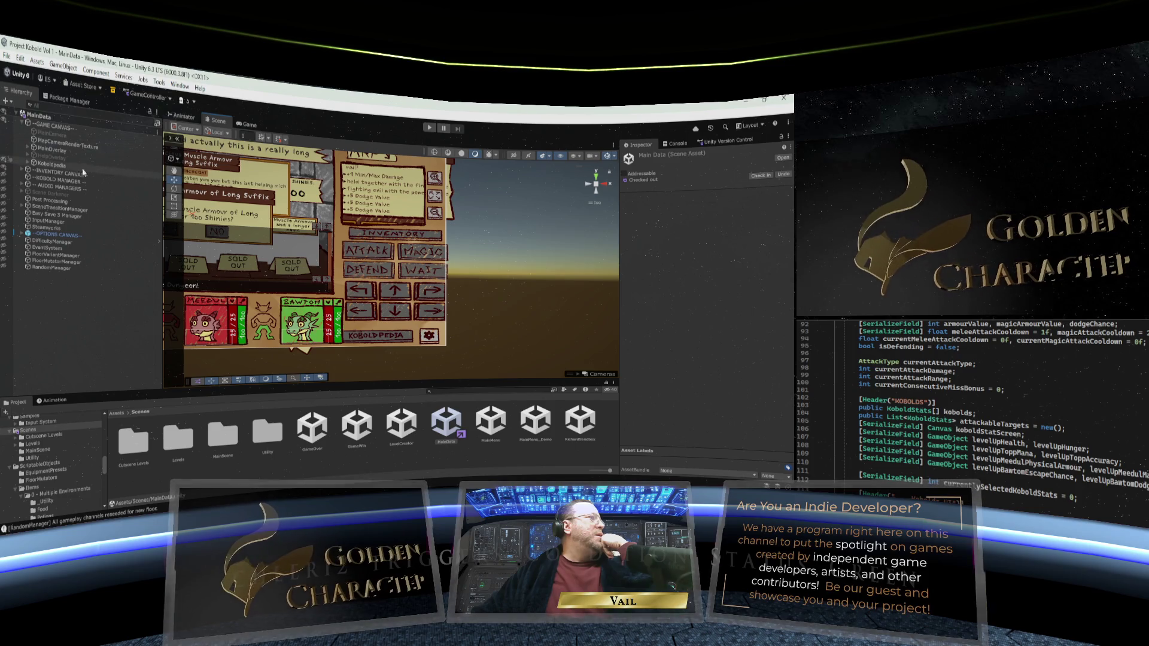
pyautogui.click(28, 149)
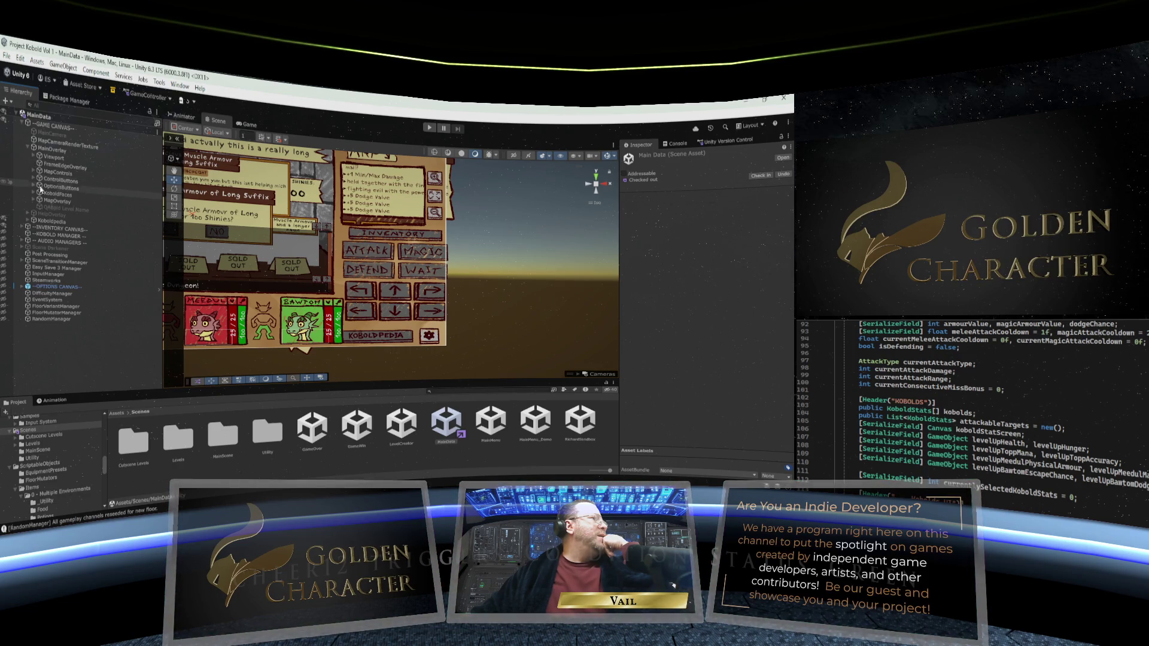
# Step: Set the Game view preview to 16:9 Aspect, then go back to the Scene view
pyautogui.hotkey('ctrl', '2')
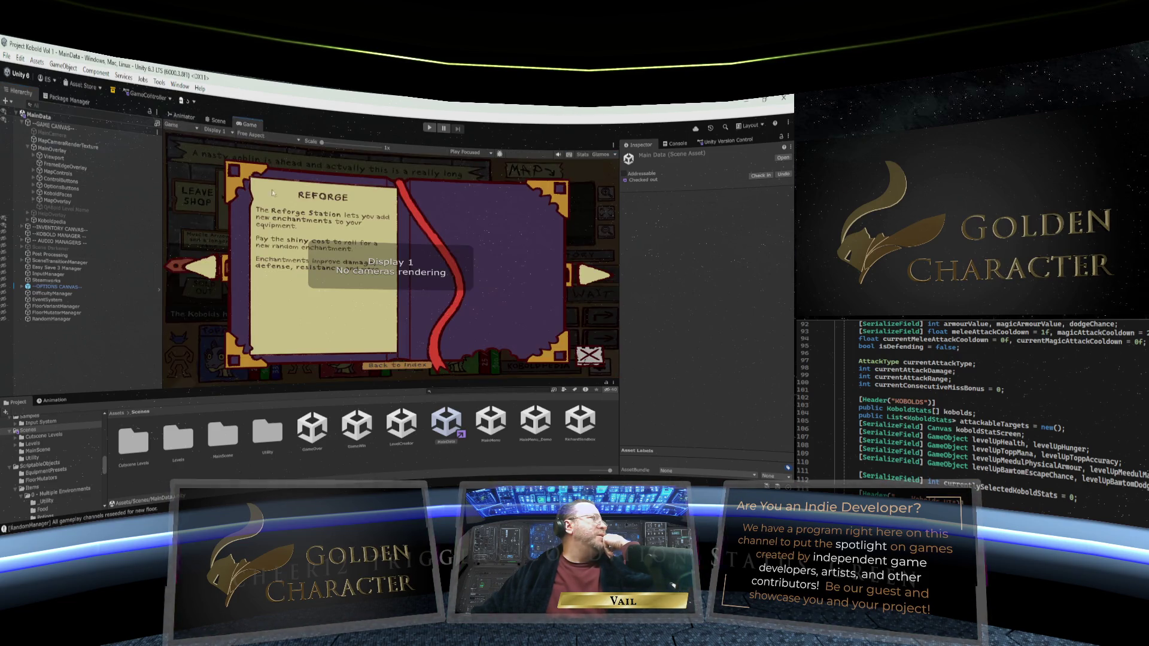
pyautogui.click(251, 134)
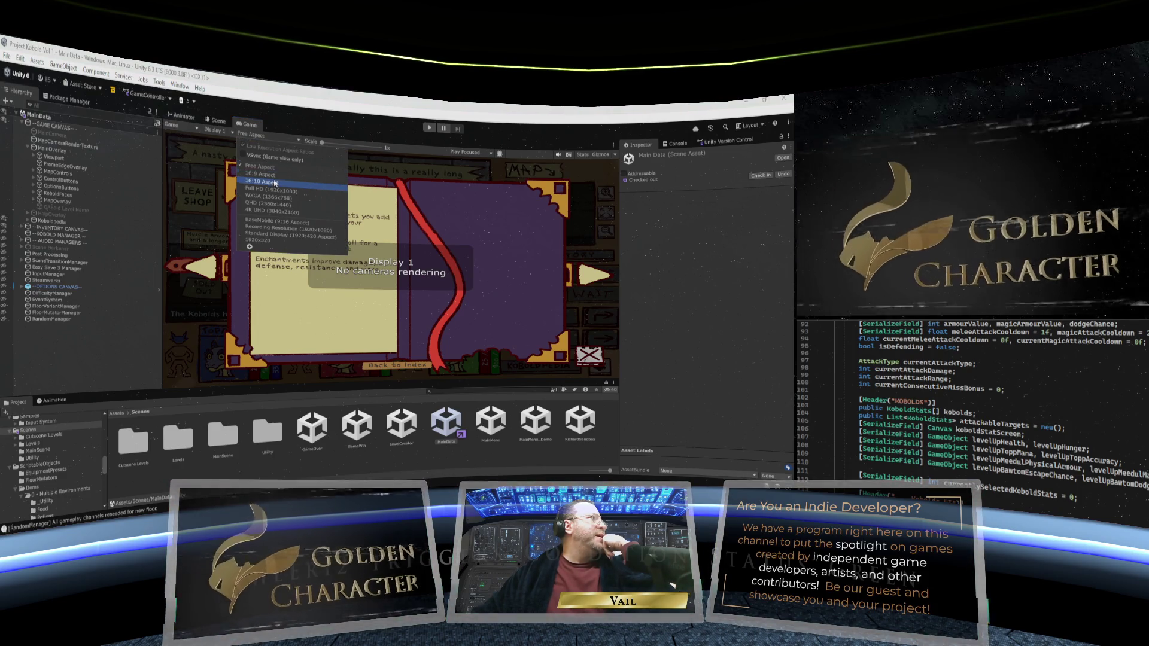
pyautogui.click(274, 179)
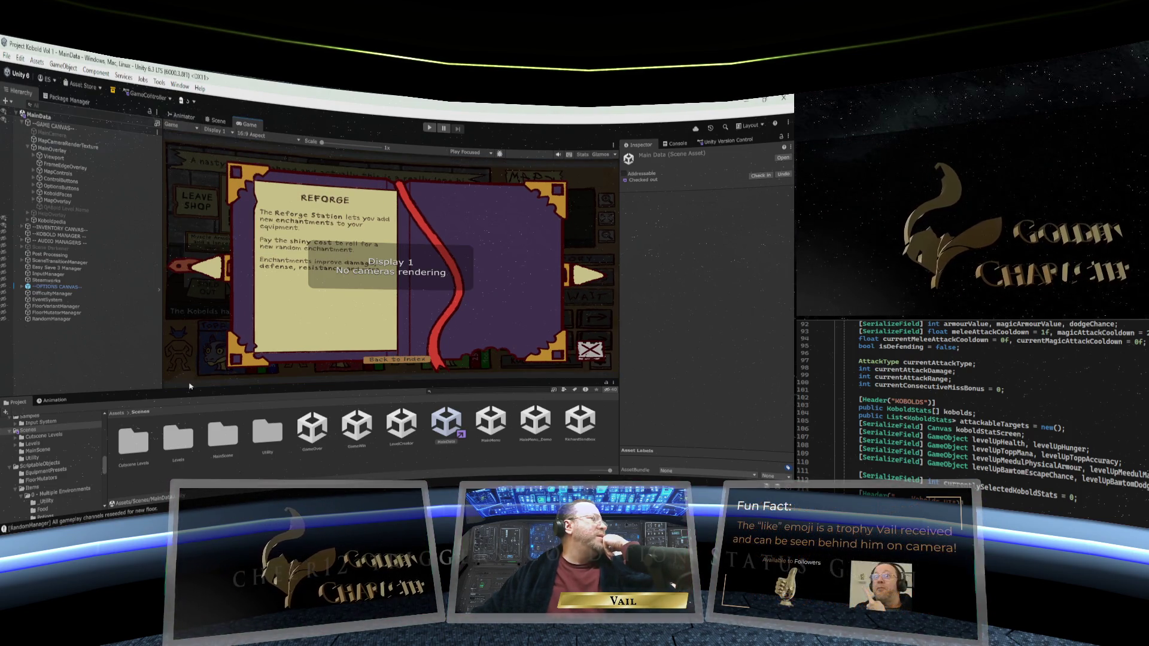
pyautogui.moveTo(189, 387); pyautogui.dragTo(189, 375)
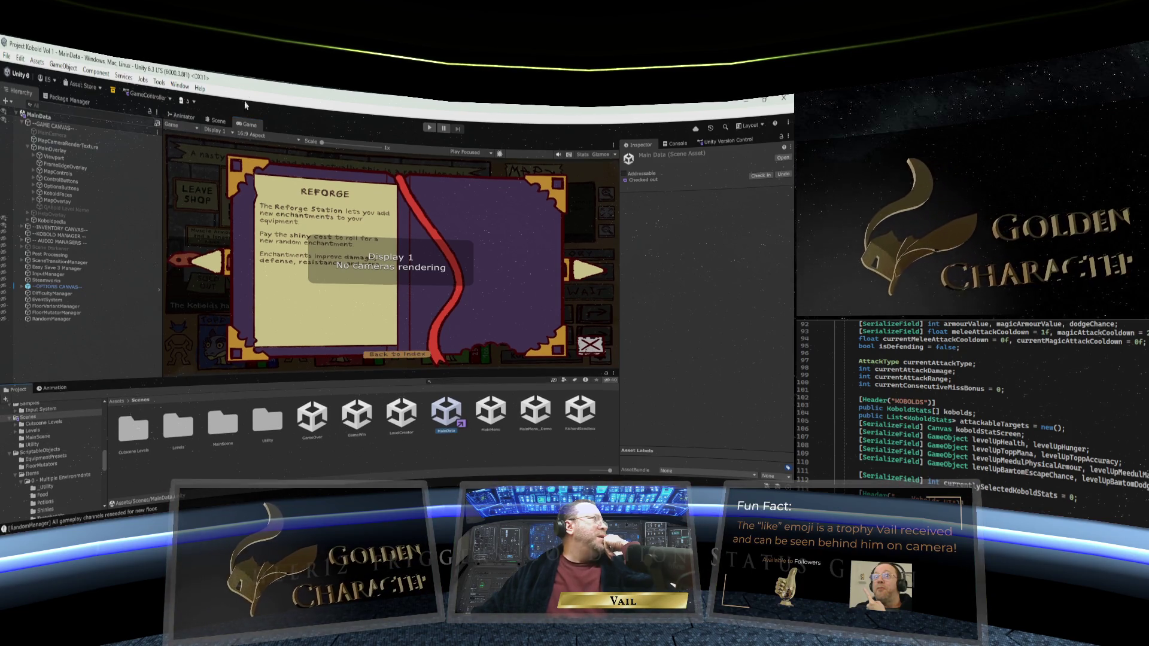
pyautogui.click(218, 121)
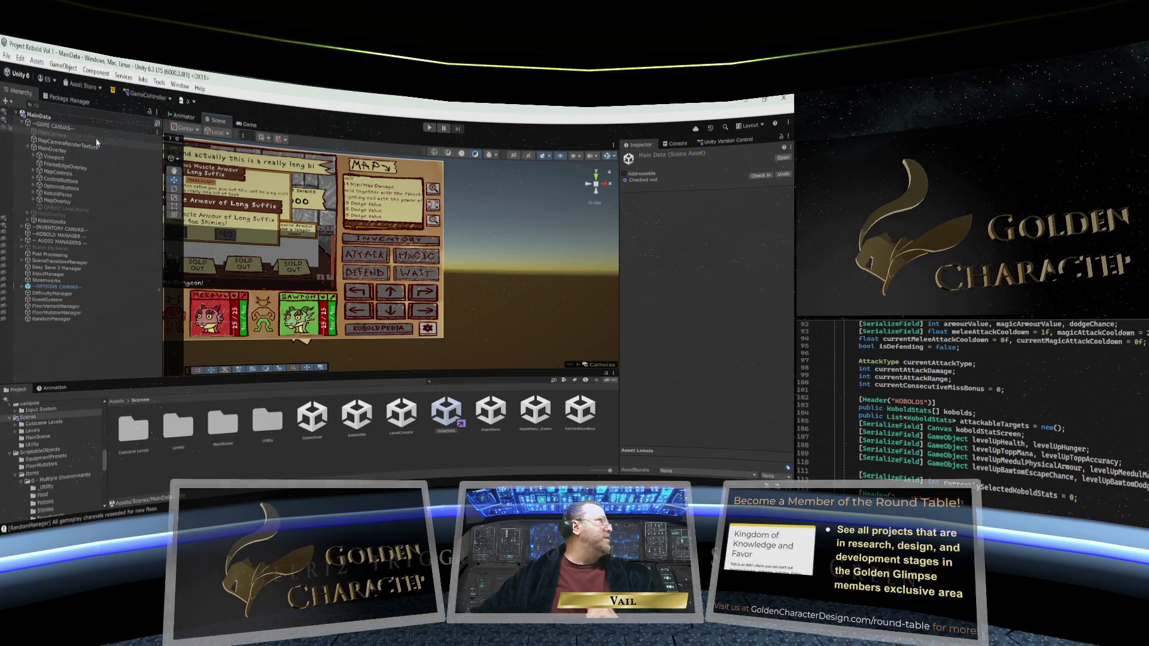
# Step: Expand ControlButtons, MainControls and OptionsButtons, then select the Settings button
pyautogui.click(33, 178)
pyautogui.click(39, 187)
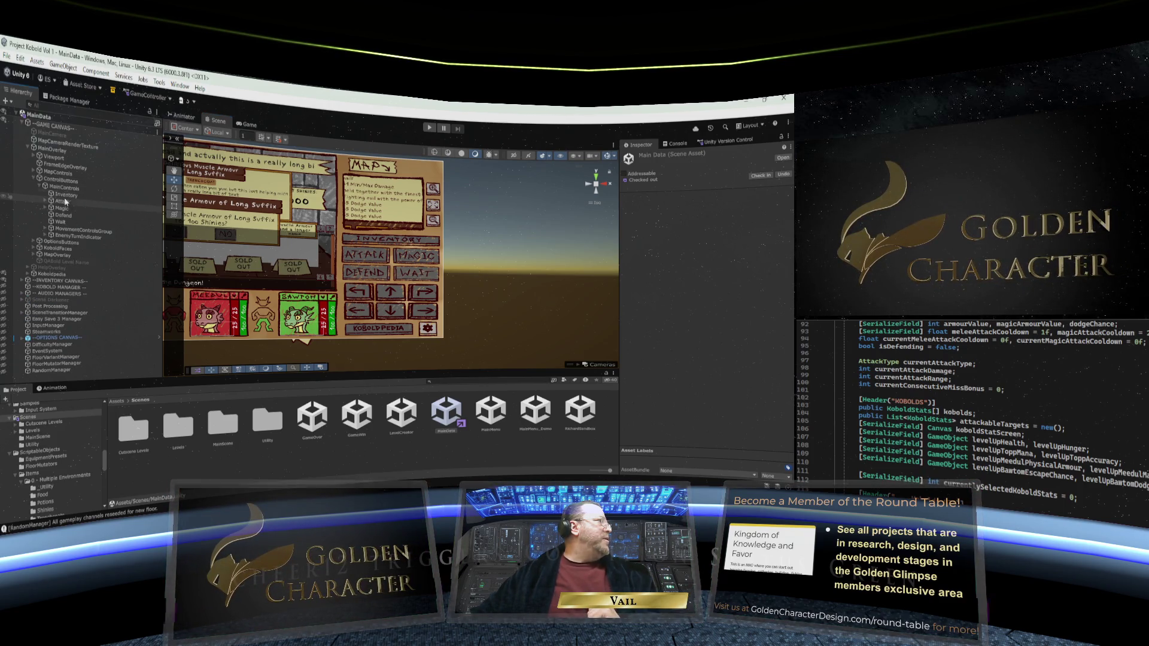
pyautogui.click(34, 241)
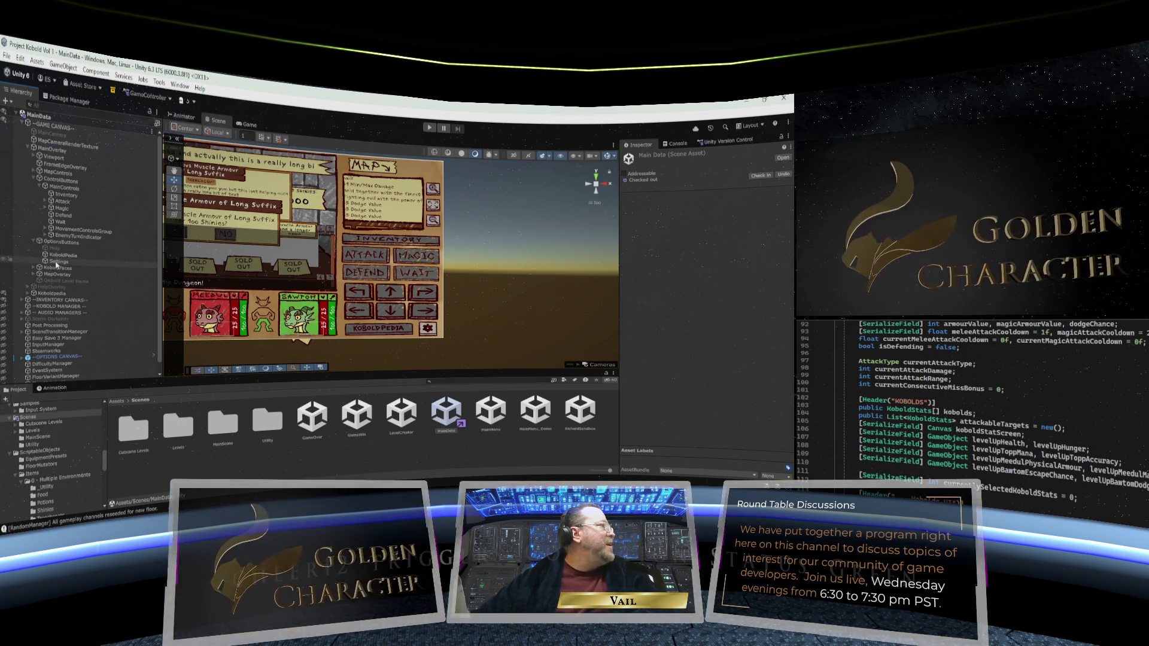
pyautogui.click(52, 262)
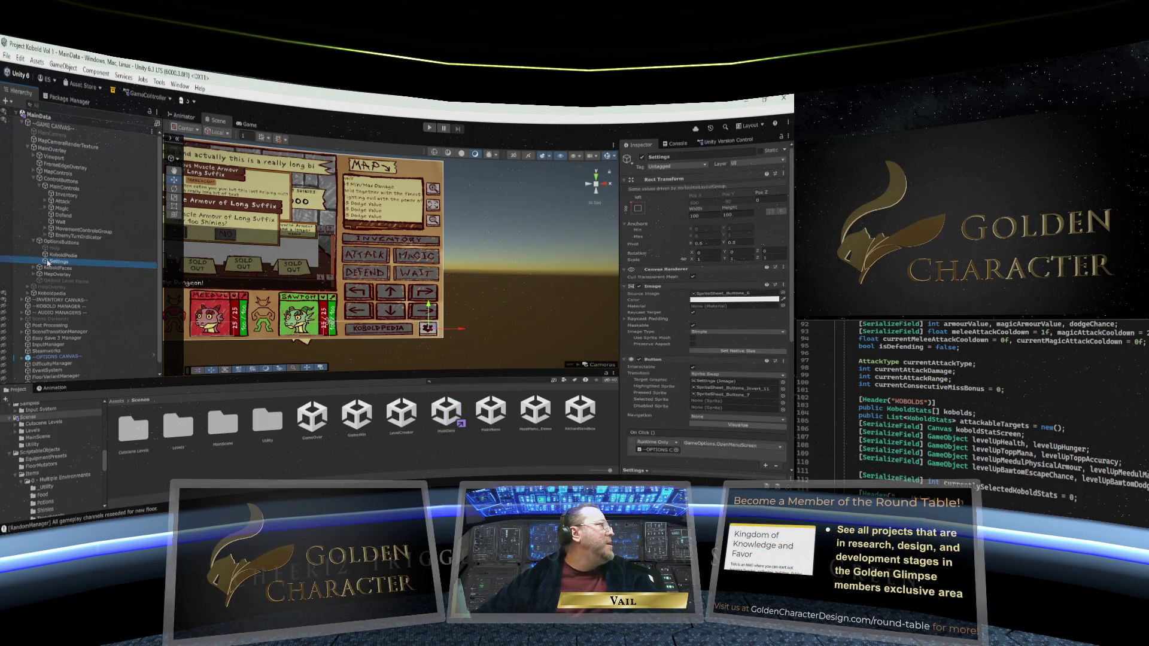
# Step: Move Settings out of OptionsButtons and give it the right-middle anchor preset
pyautogui.moveTo(45, 186); pyautogui.dragTo(42, 179)
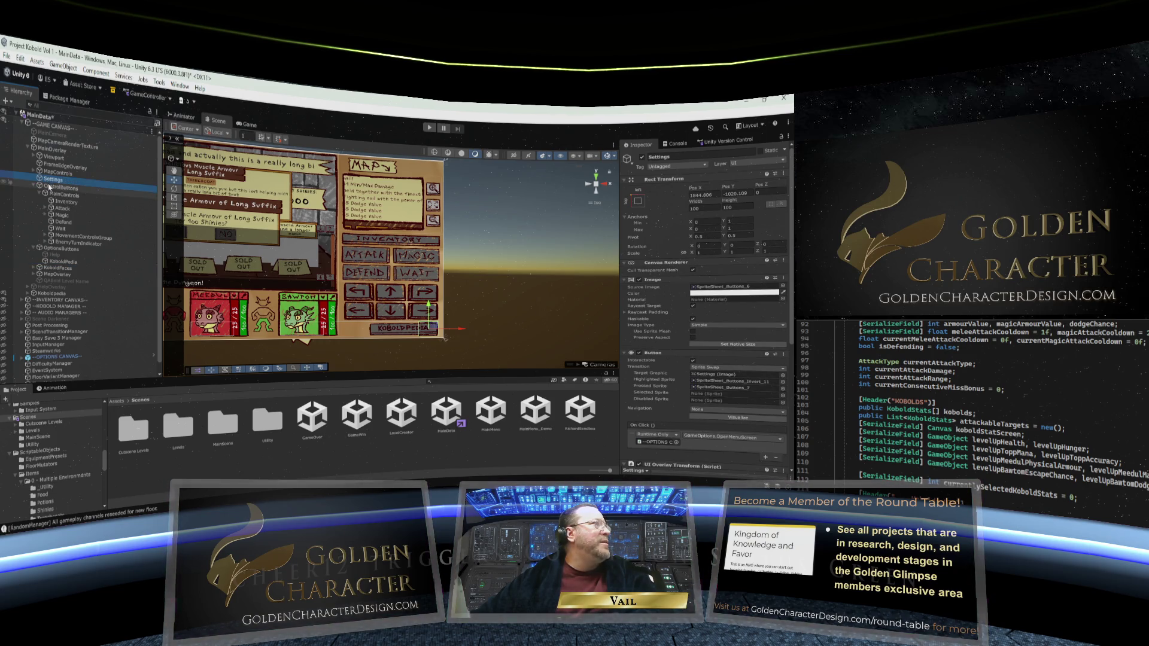
pyautogui.click(638, 201)
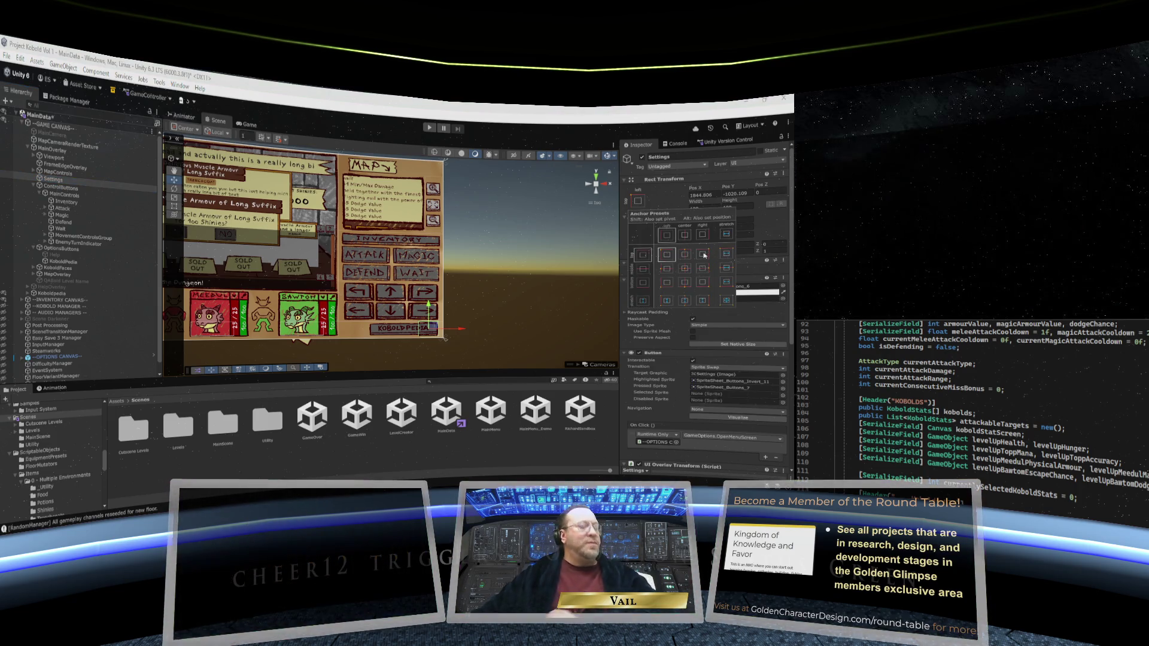
pyautogui.click(705, 255)
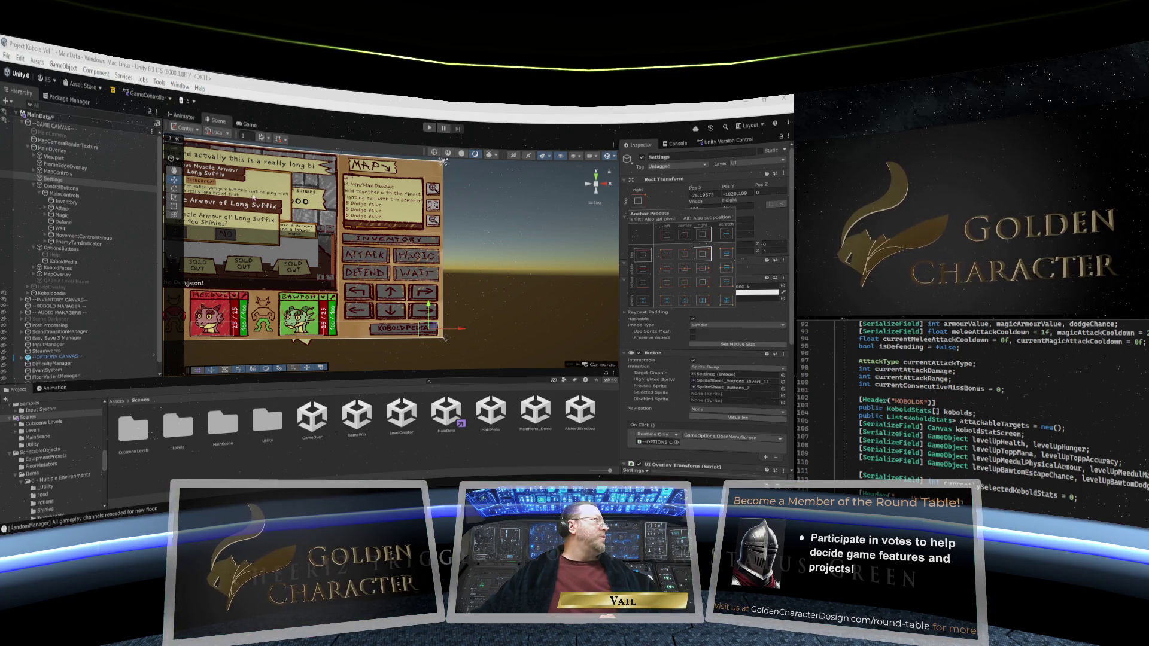
# Step: Set the Settings button's Pos Y to -66.3
pyautogui.click(702, 196)
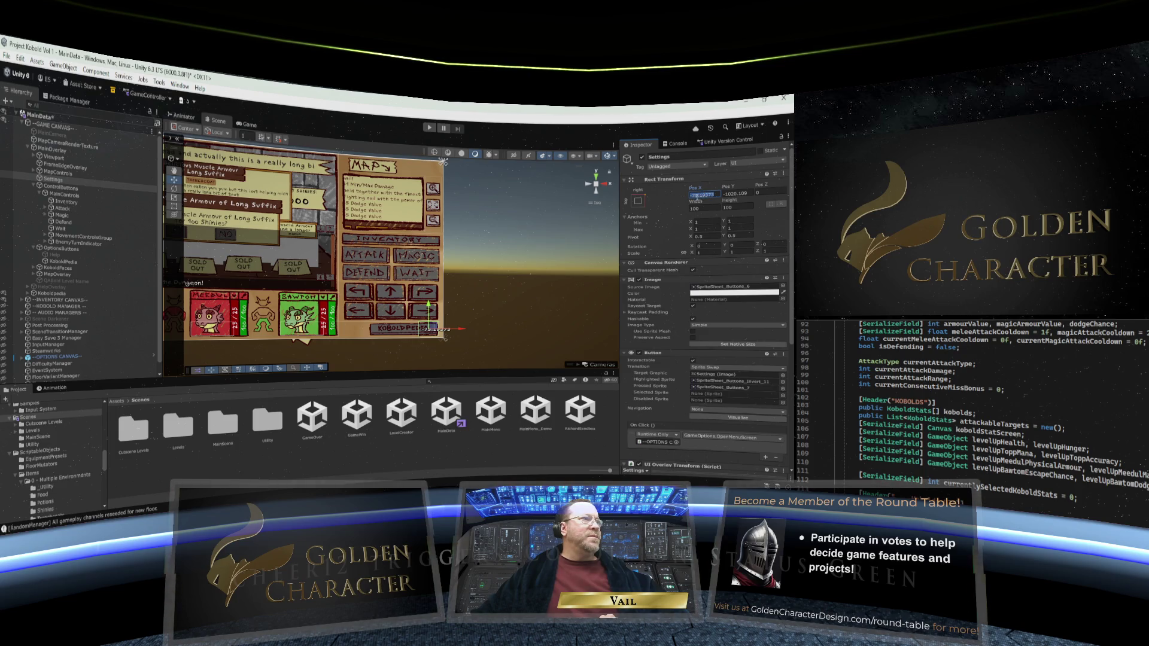
pyautogui.click(728, 191)
pyautogui.write('19.3')
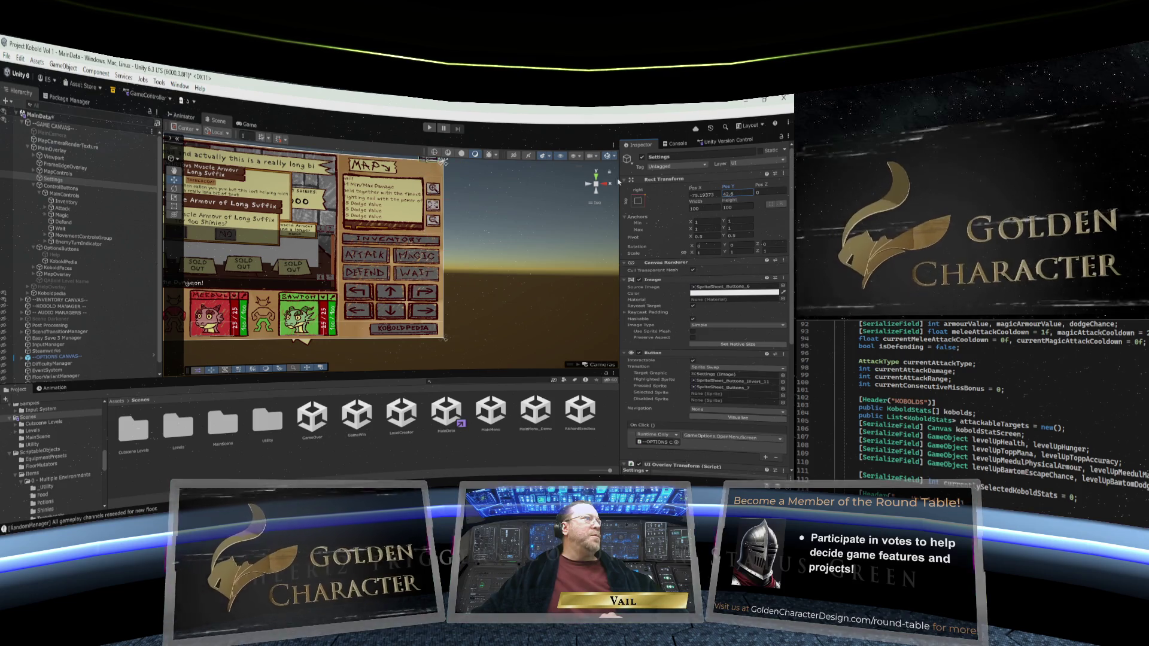
pyautogui.press('BackSpace')
pyautogui.press('BackSpace')
pyautogui.press('BackSpace')
pyautogui.write('-61.8')
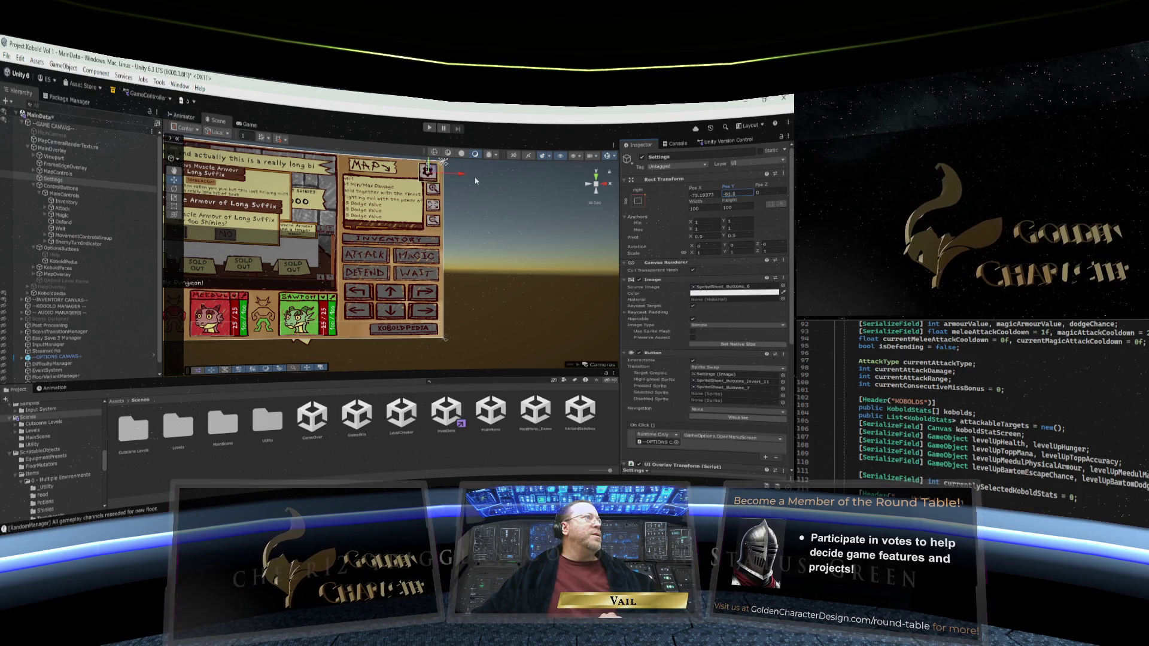
pyautogui.press('BackSpace')
pyautogui.press('BackSpace')
pyautogui.press('BackSpace')
pyautogui.write('6.3')
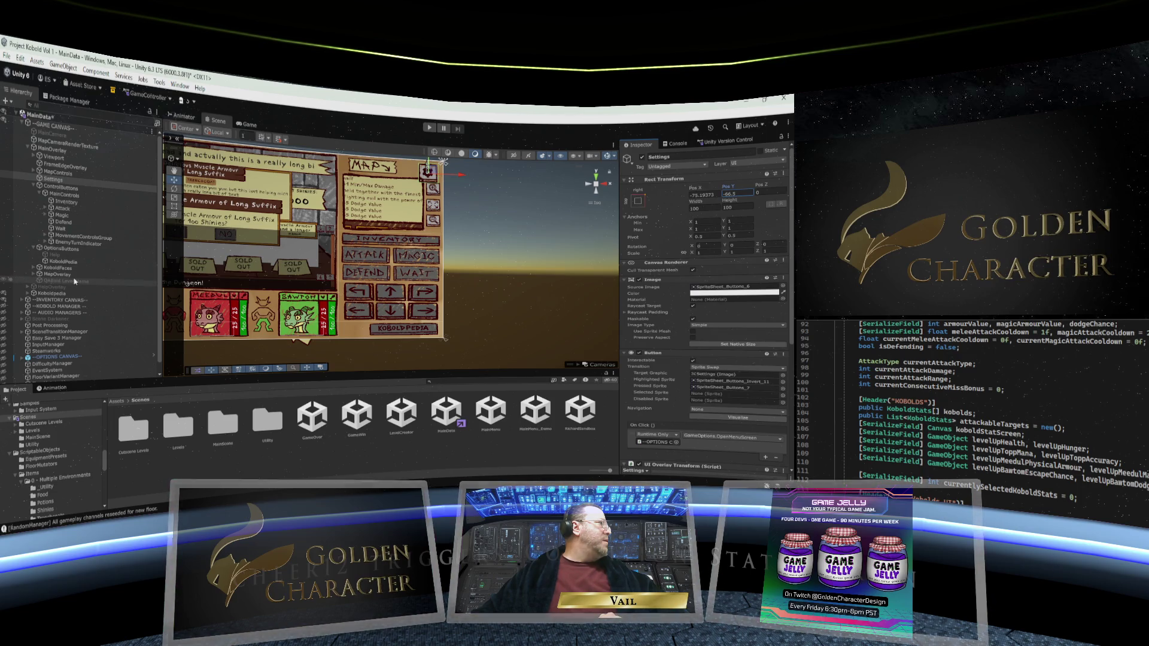
pyautogui.click(33, 275)
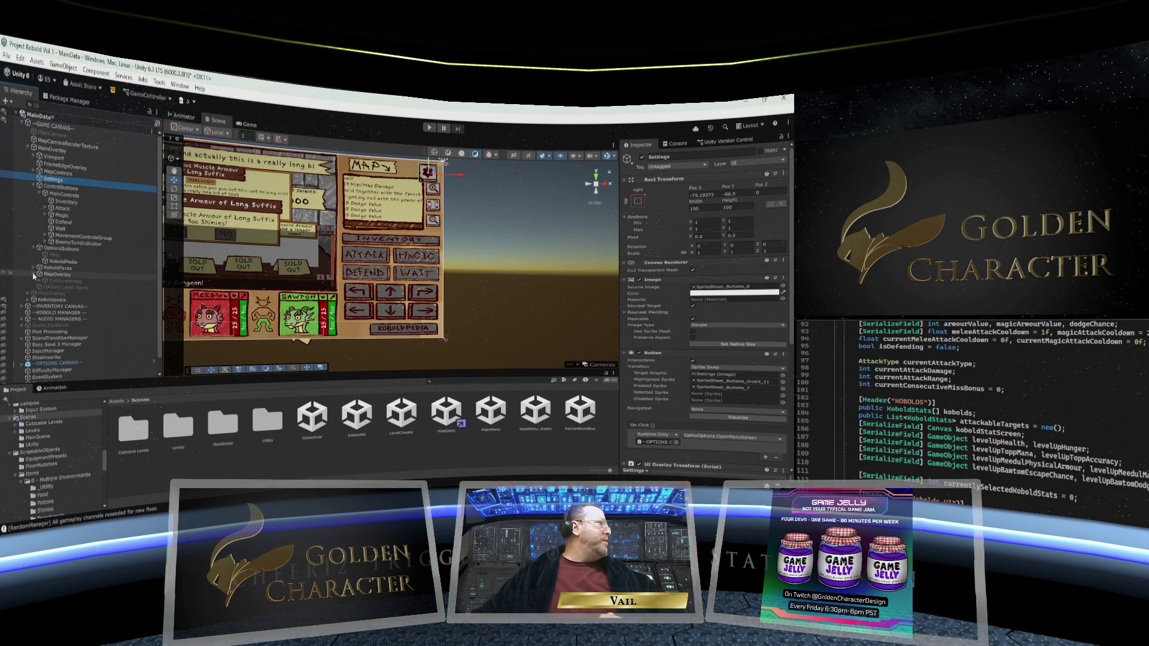
pyautogui.click(34, 274)
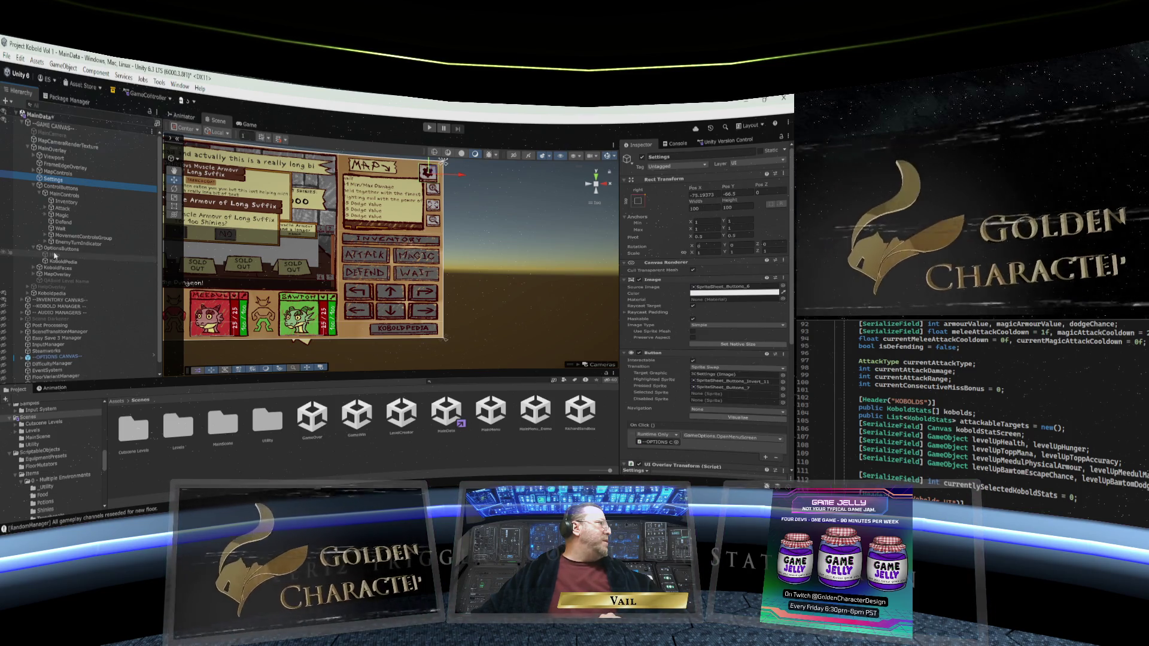
# Step: Place Settings inside MapControls above Map_ZoomIn, then select MapControls
pyautogui.click(33, 172)
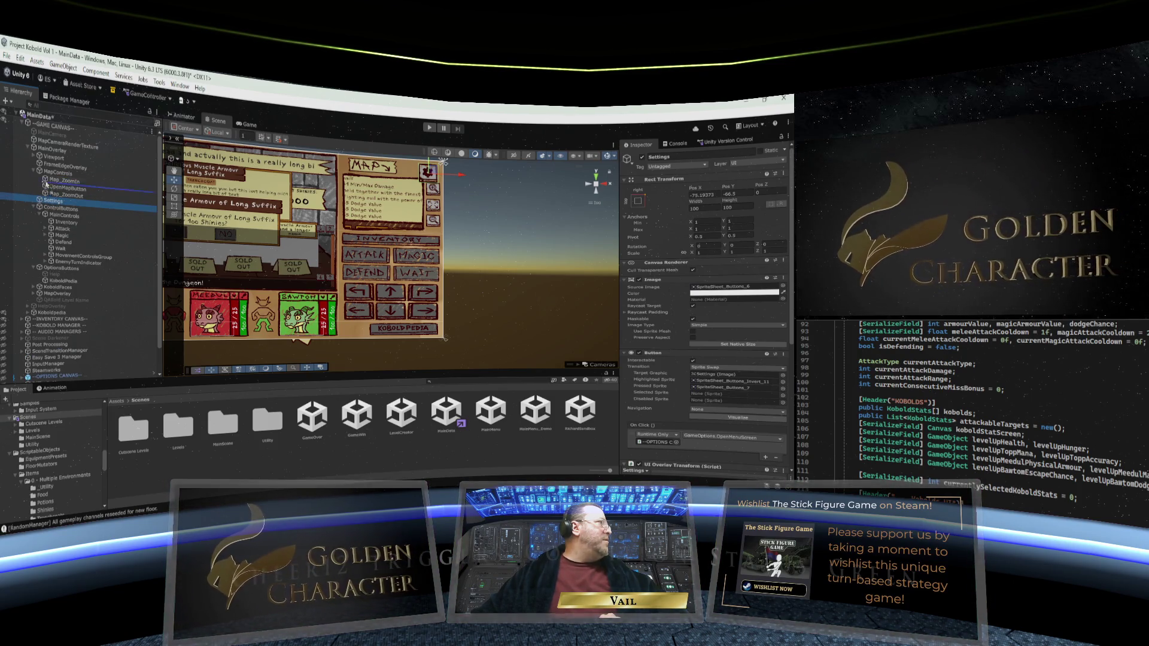
pyautogui.moveTo(41, 202); pyautogui.dragTo(47, 175)
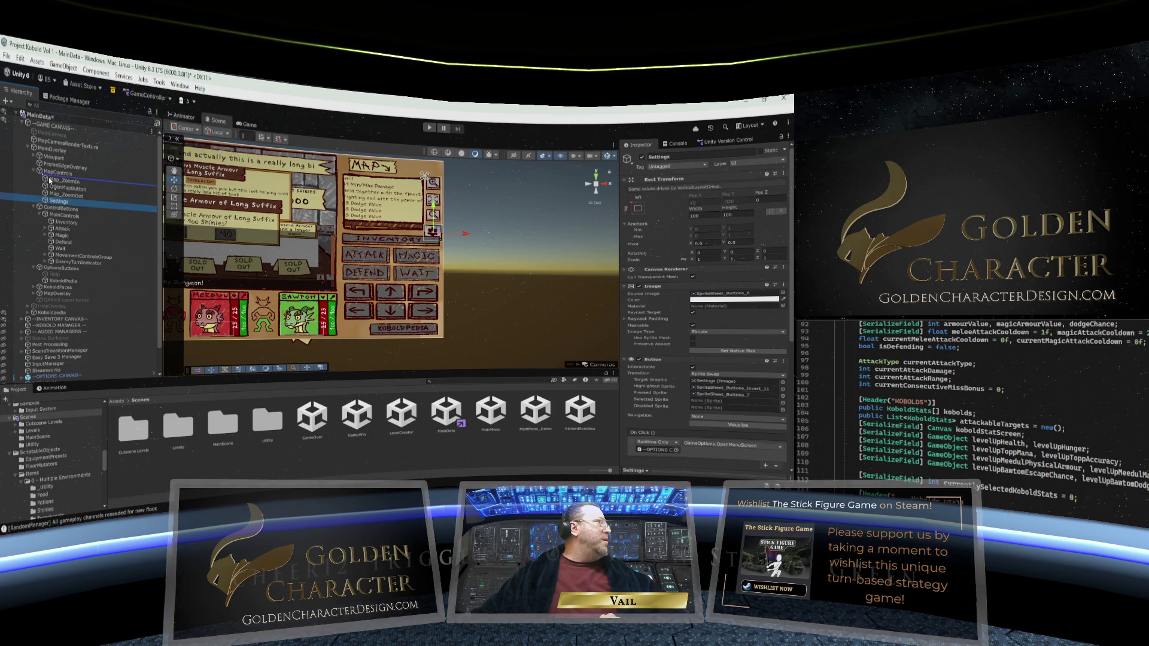
pyautogui.moveTo(50, 182); pyautogui.dragTo(50, 179)
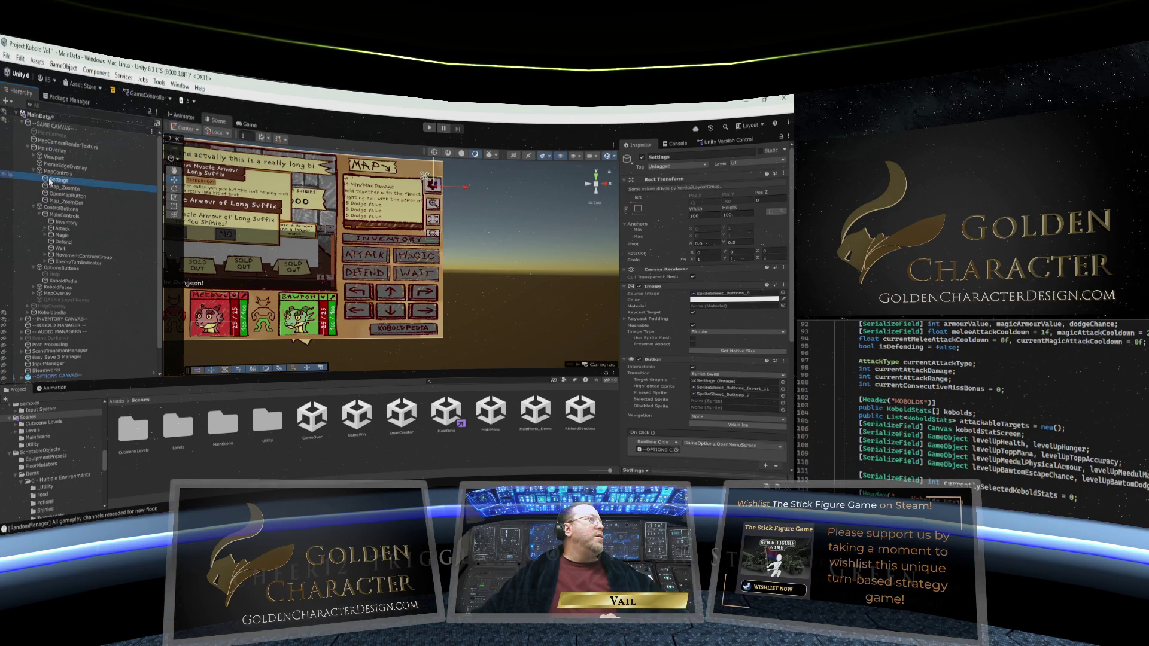
pyautogui.click(58, 173)
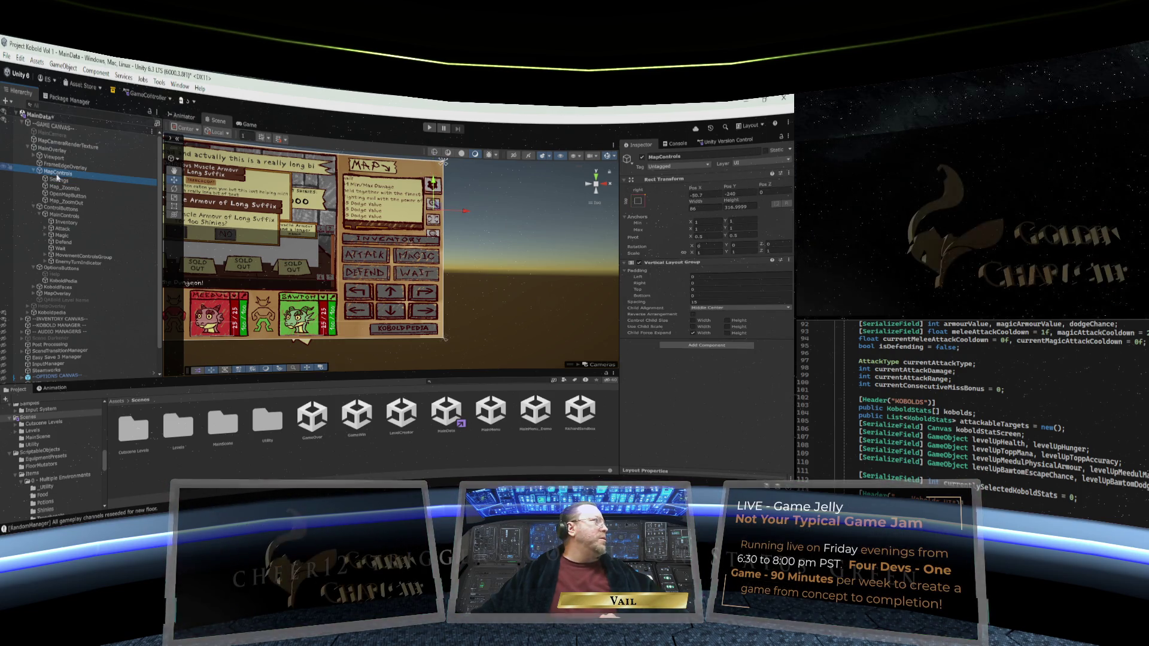
# Step: Resize the Settings button to 80 by 80, matching Map_ZoomIn
pyautogui.click(57, 180)
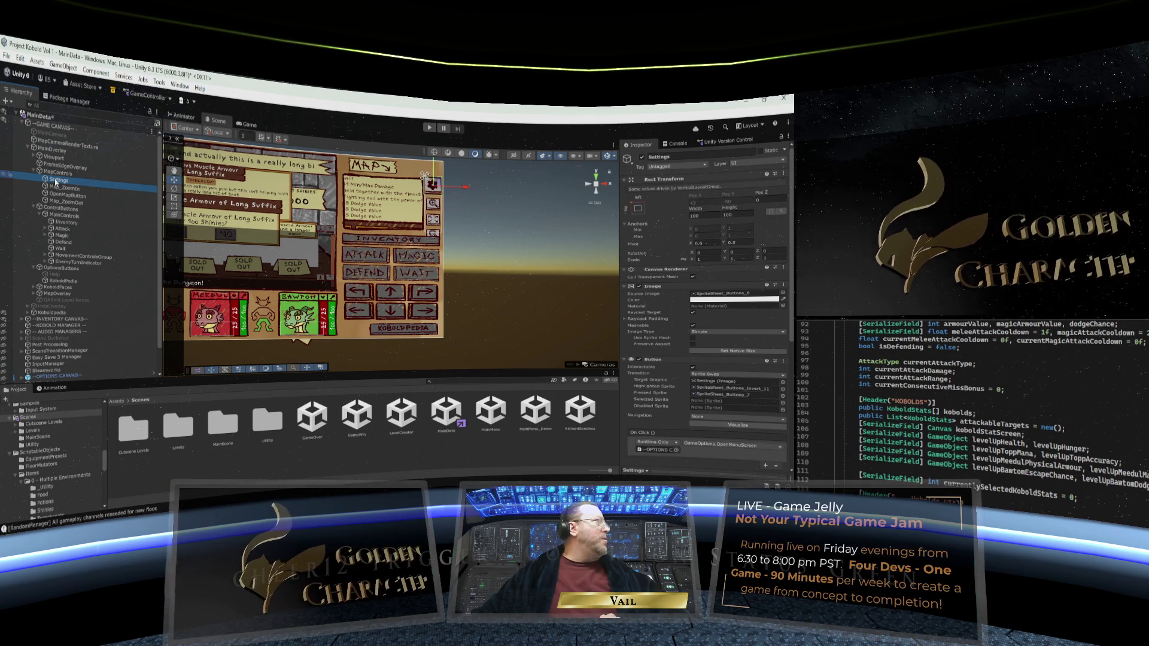
pyautogui.click(58, 188)
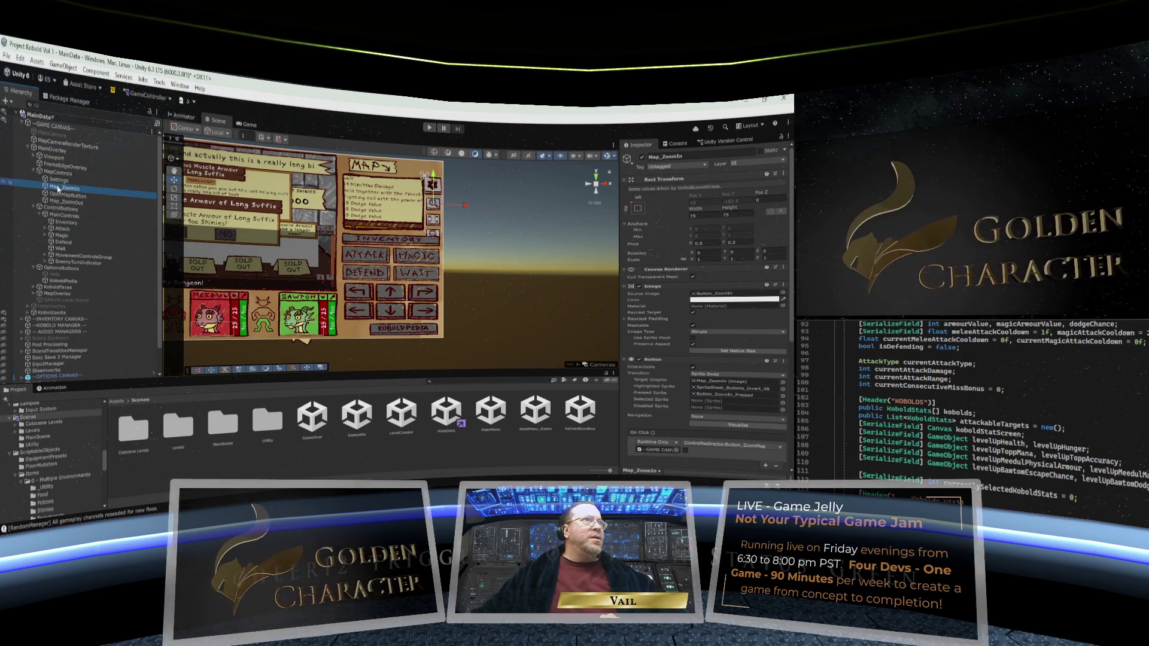
pyautogui.click(58, 180)
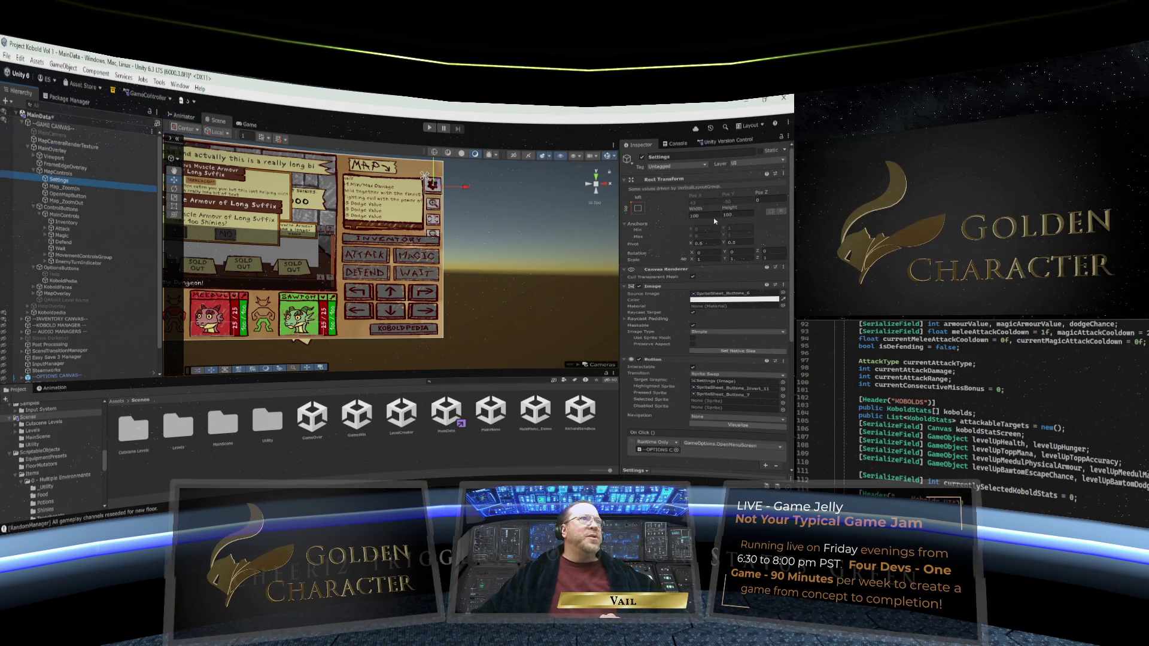
pyautogui.click(693, 217)
pyautogui.write('60')
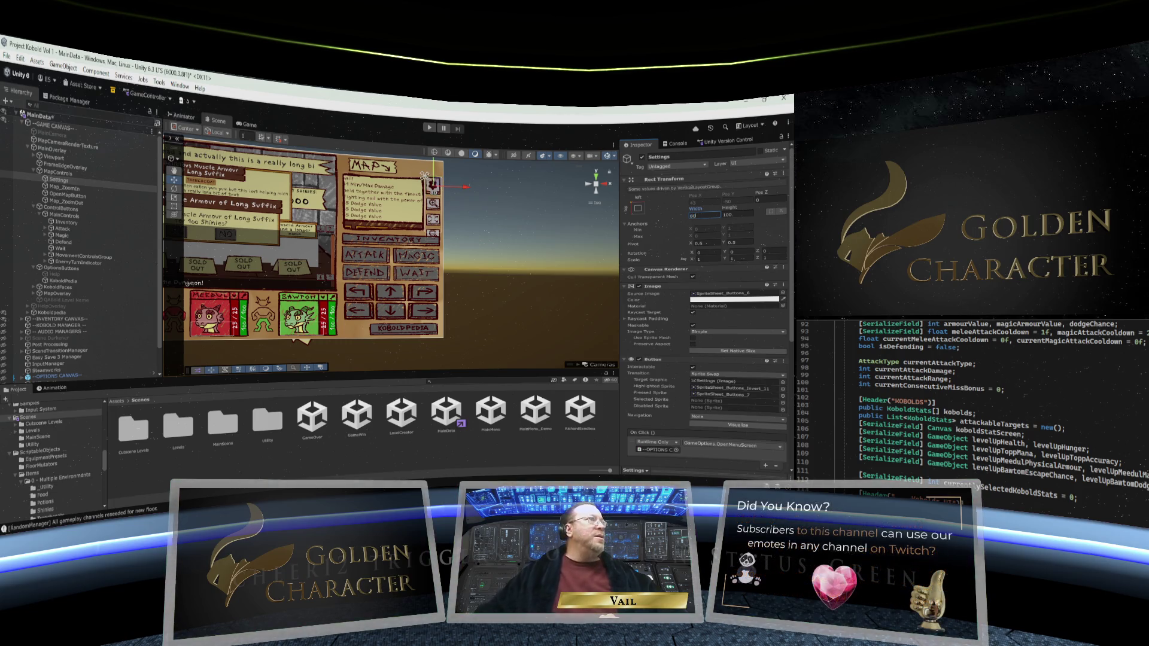
pyautogui.click(730, 215)
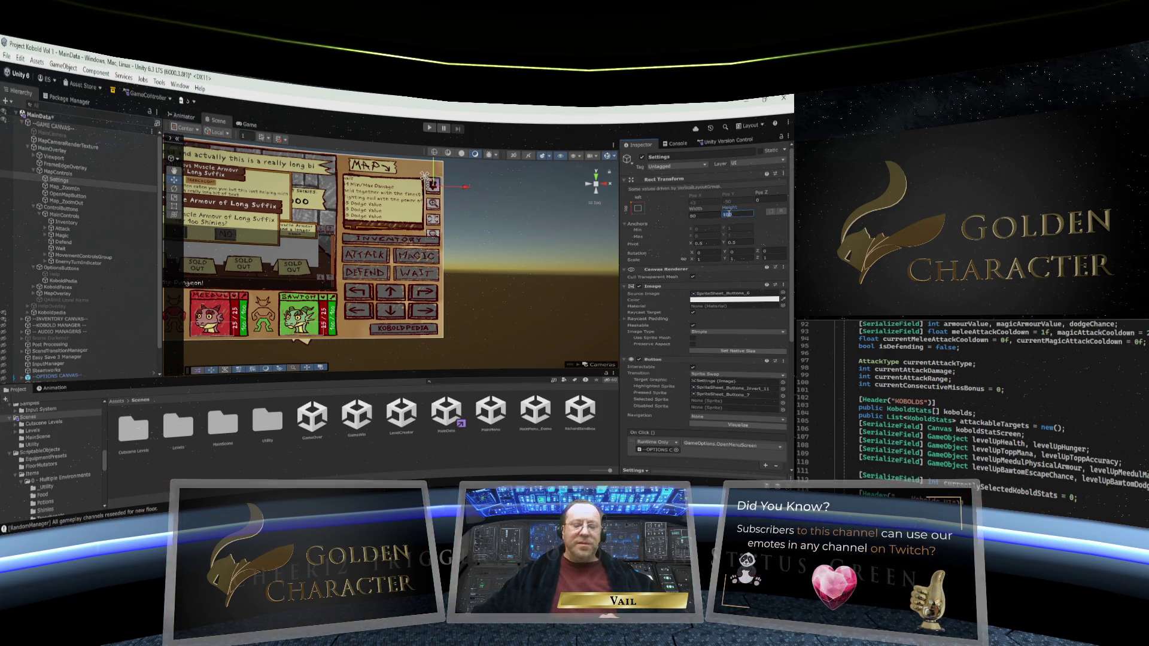
pyautogui.write('80')
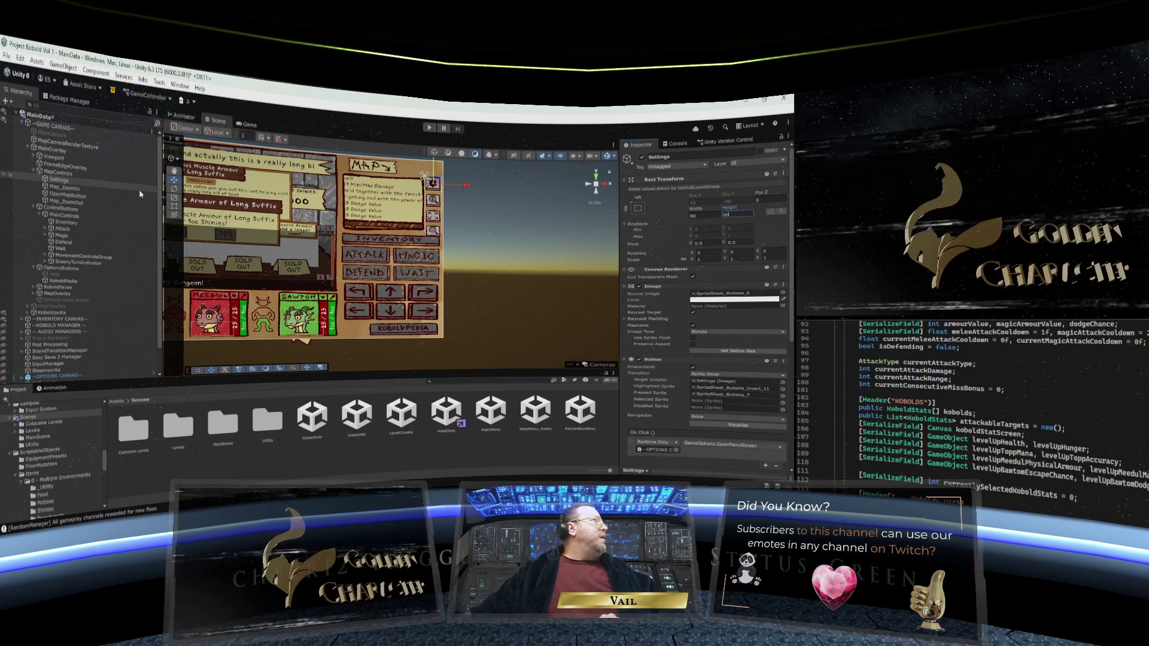
# Step: Raise the MapControls group to Pos Y -180
pyautogui.click(59, 174)
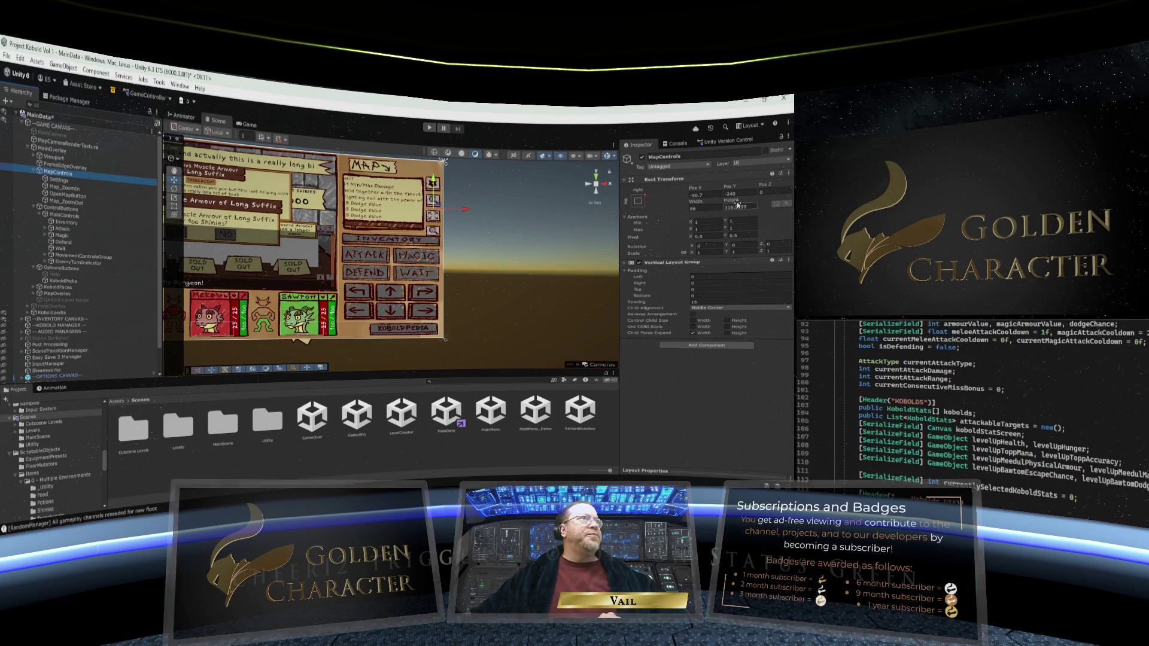
pyautogui.moveTo(730, 186)
pyautogui.mouseDown()
pyautogui.moveTo(769, 184)
pyautogui.moveTo(757, 184)
pyautogui.mouseUp()
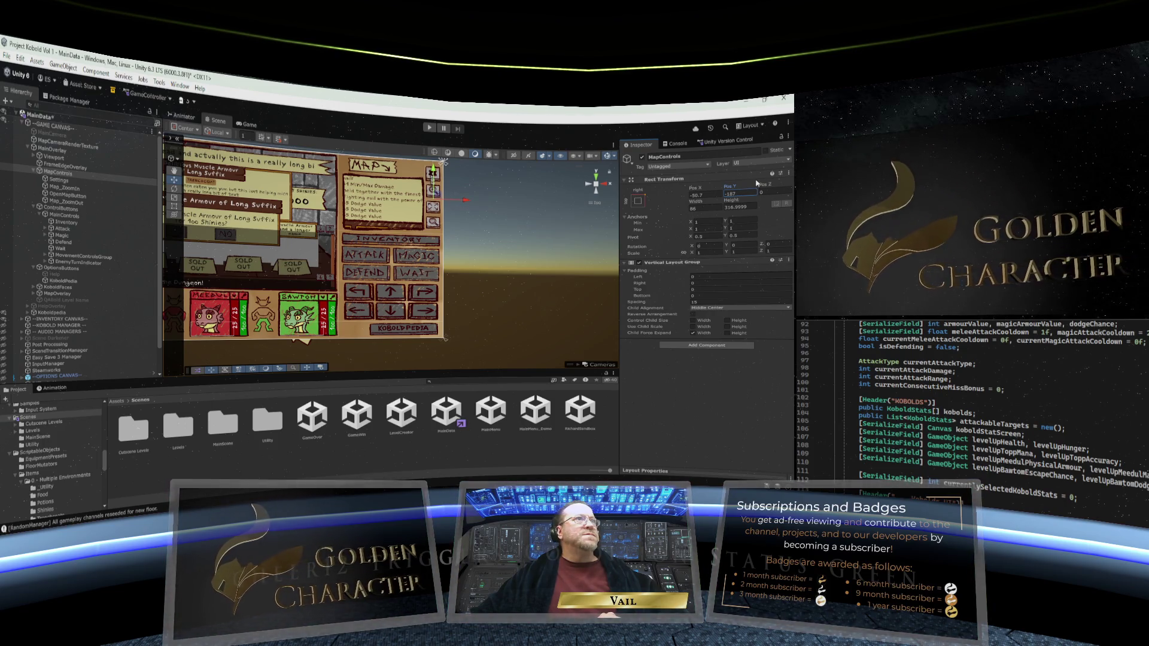
pyautogui.click(737, 194)
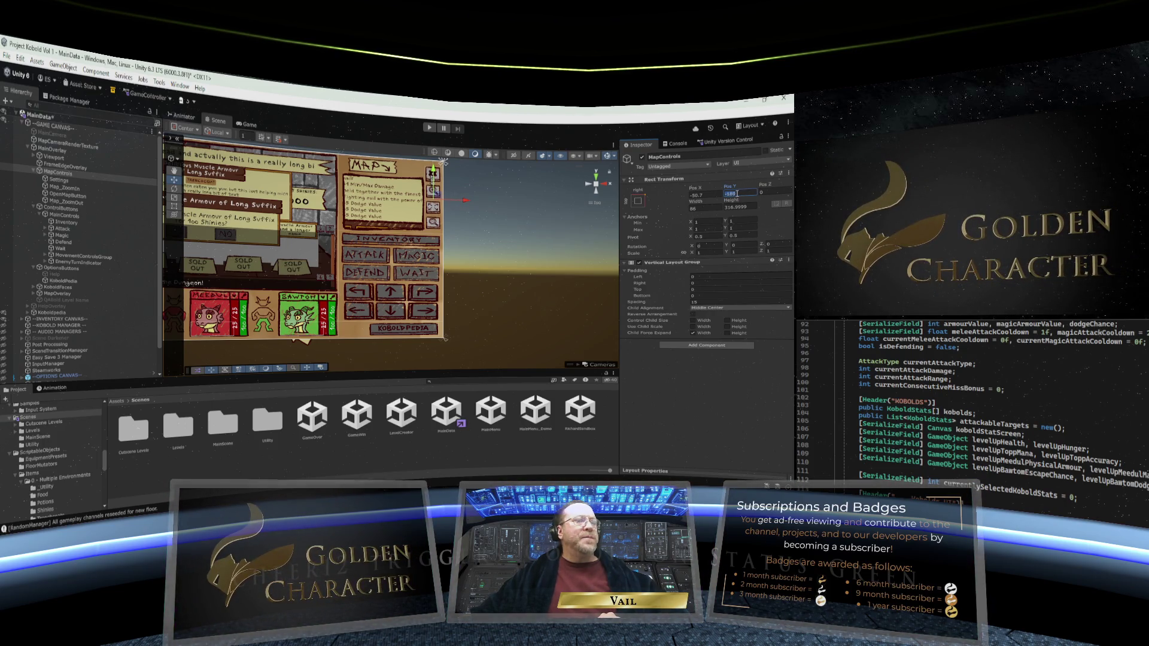
pyautogui.write('80')
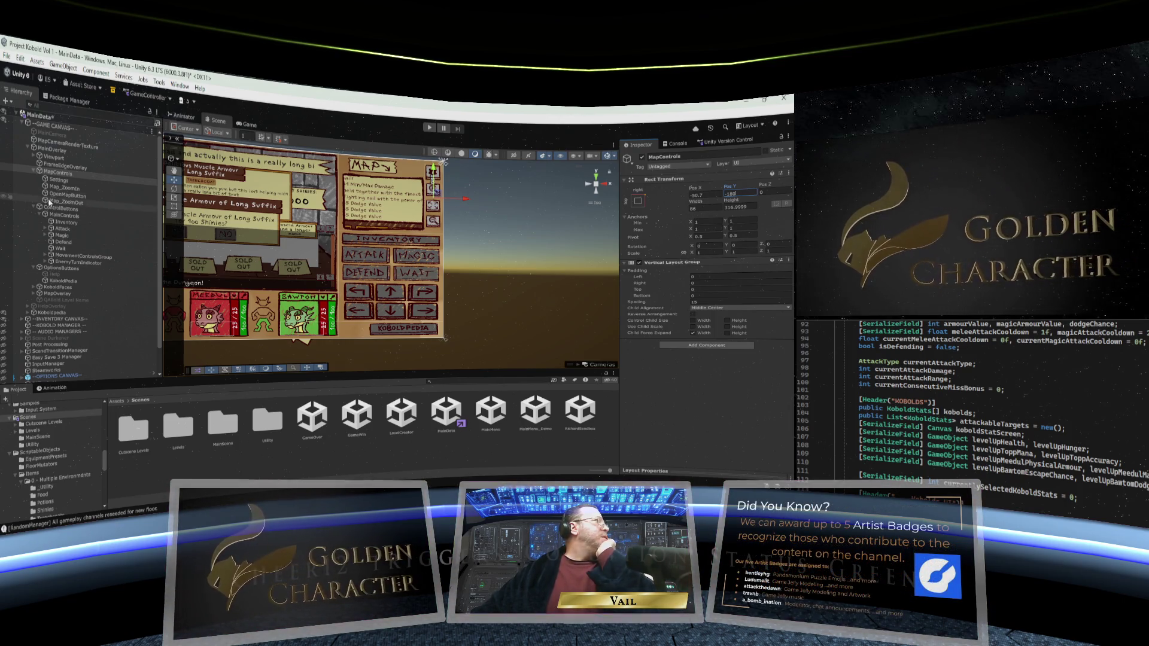
# Step: Fold MapControls and ControlButtons, select KoboldPedia, and re-expand the button groups
pyautogui.click(34, 171)
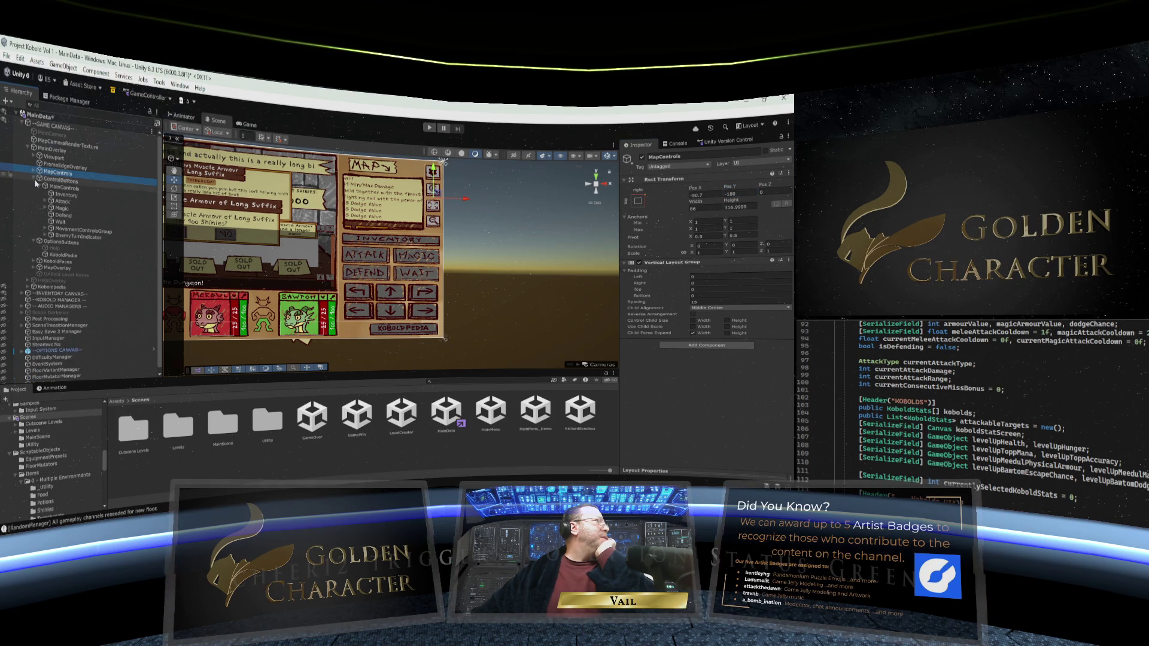
pyautogui.click(35, 179)
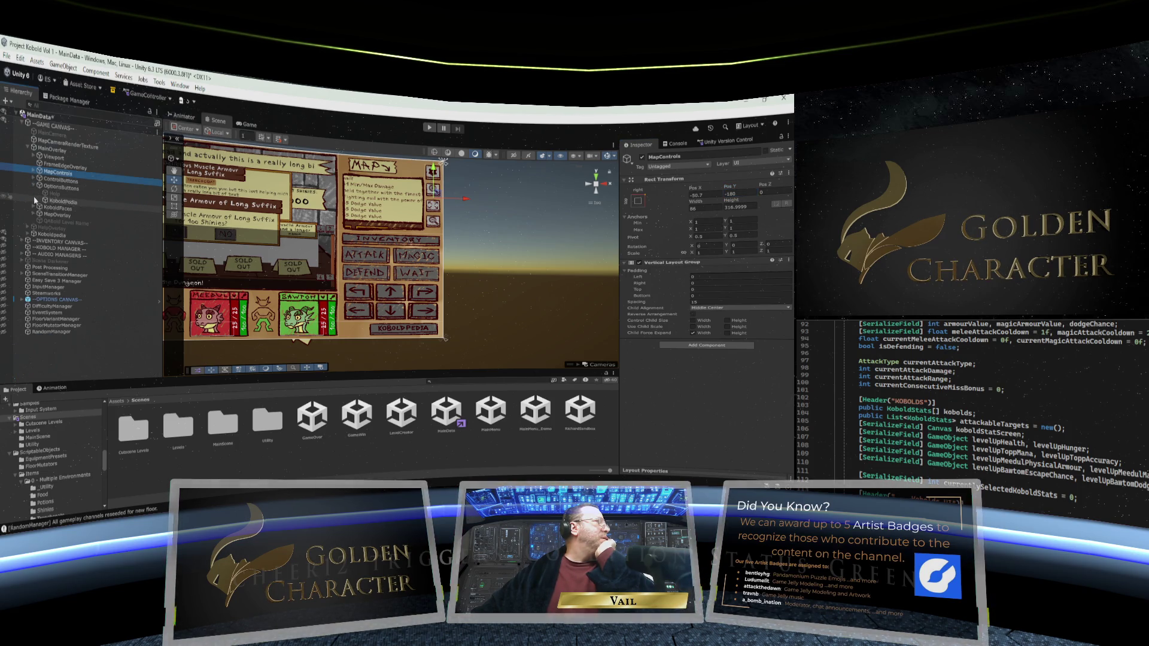
pyautogui.click(43, 199)
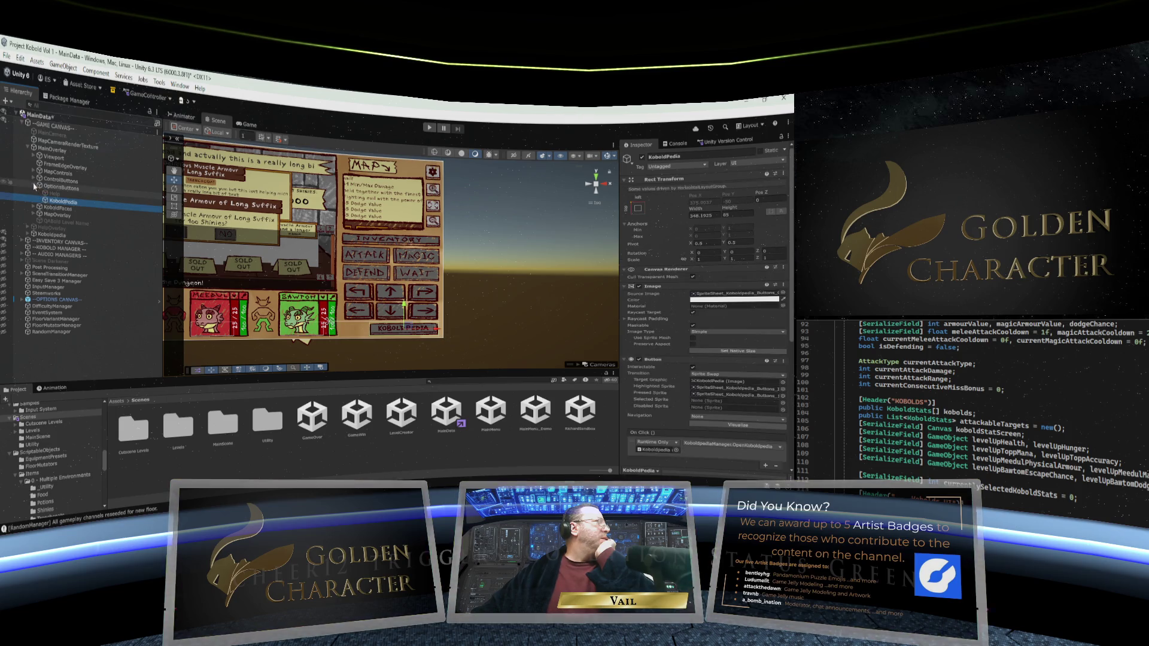
pyautogui.click(32, 186)
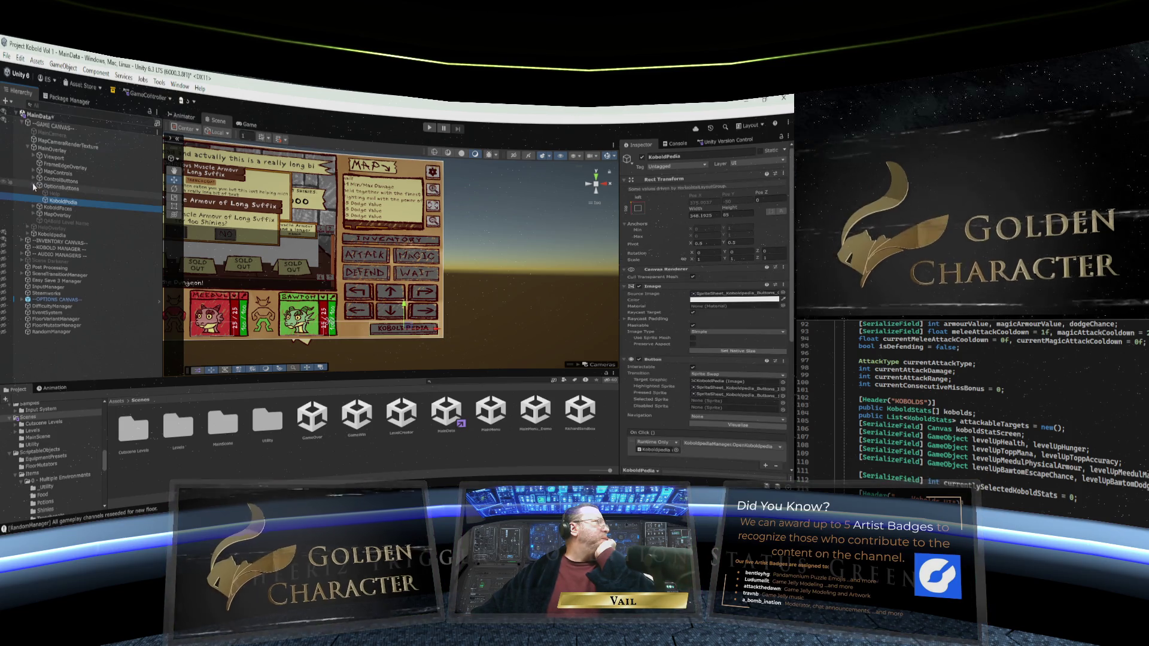
pyautogui.click(34, 186)
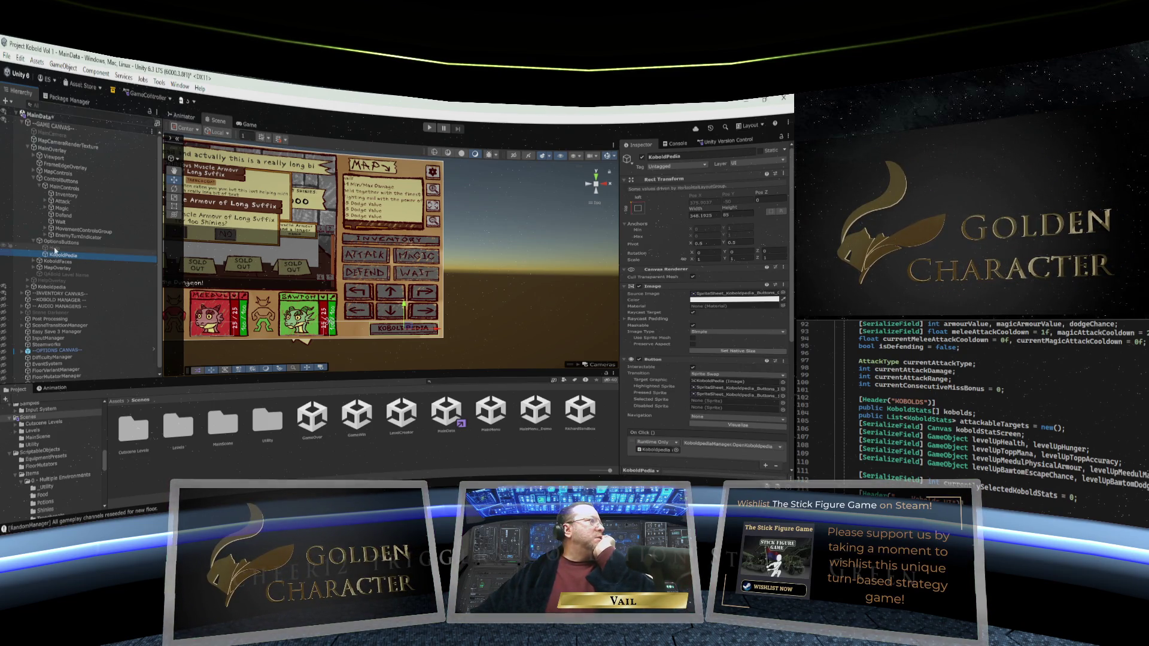
pyautogui.click(55, 249)
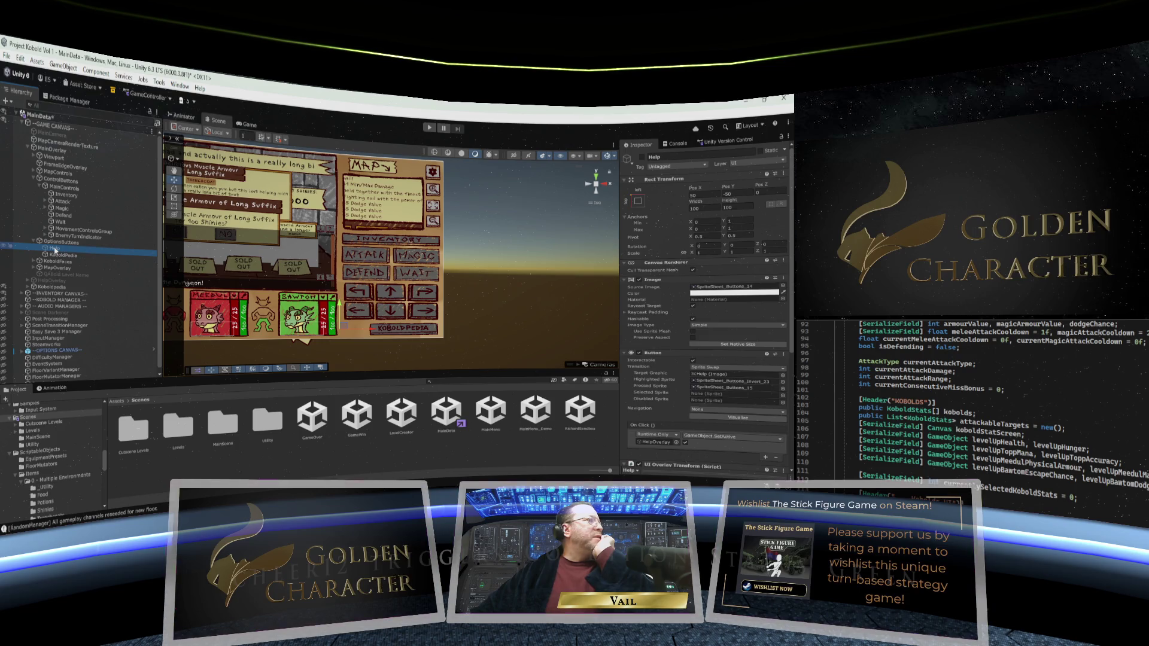
pyautogui.click(644, 158)
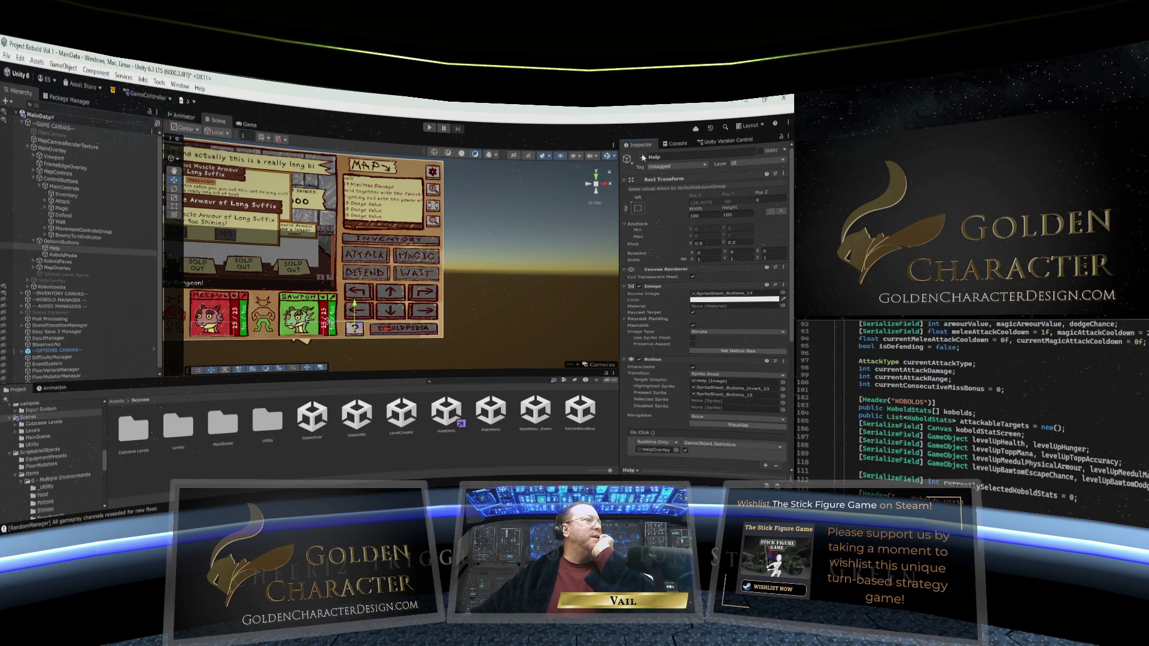
pyautogui.click(644, 158)
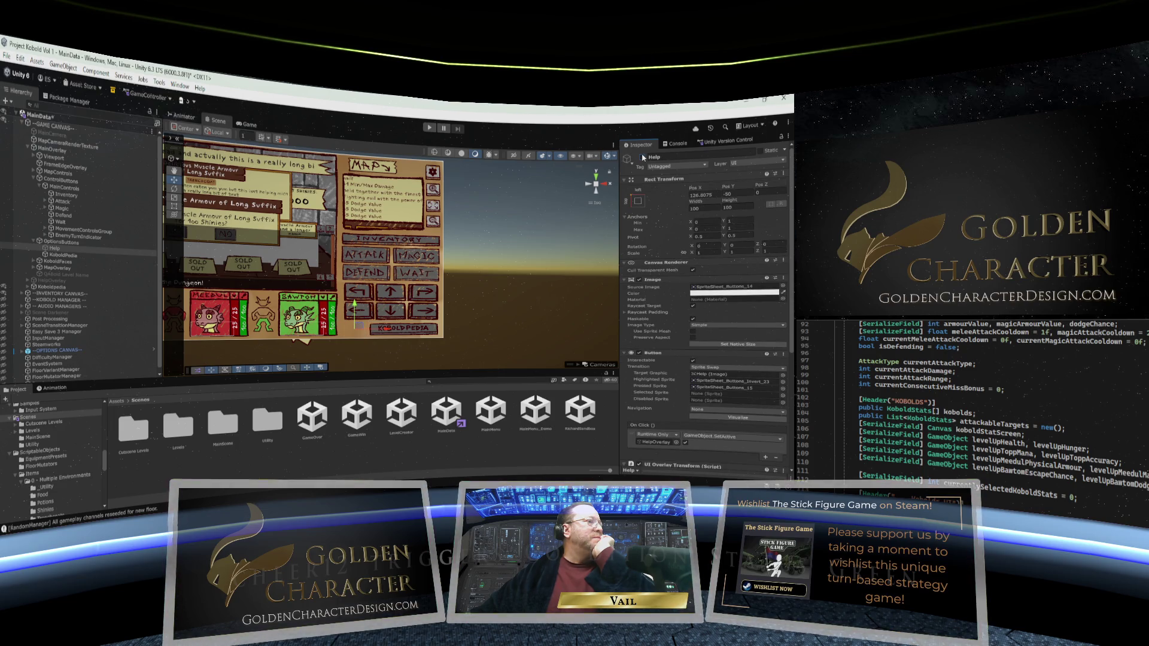
pyautogui.click(644, 157)
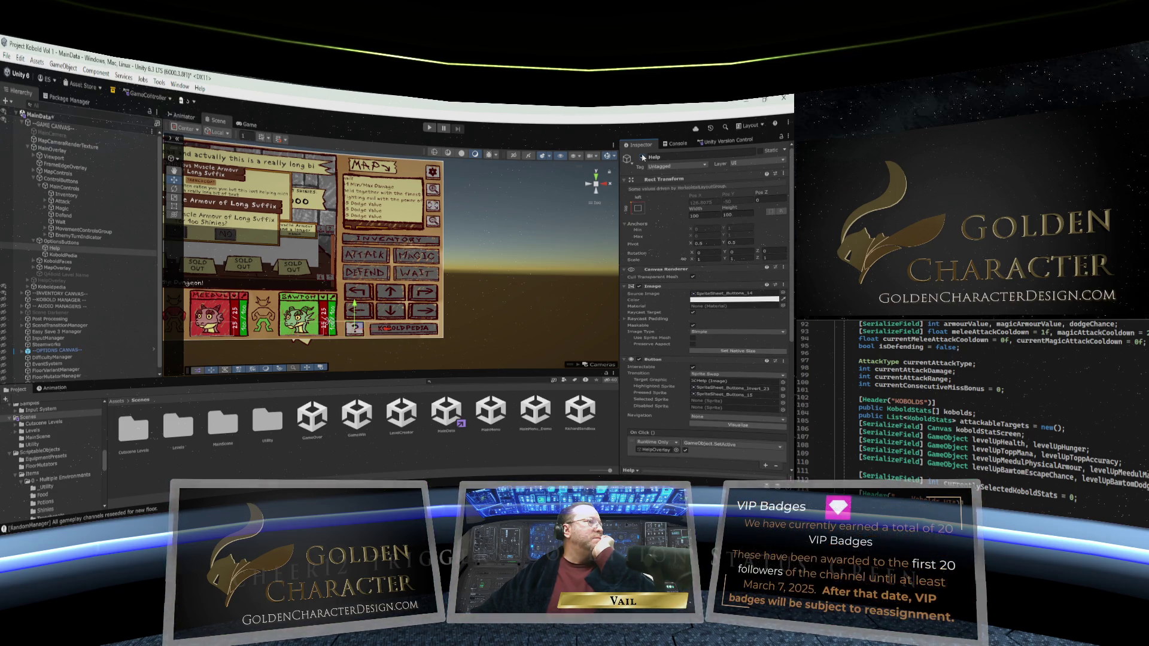
pyautogui.click(644, 157)
pyautogui.click(644, 157)
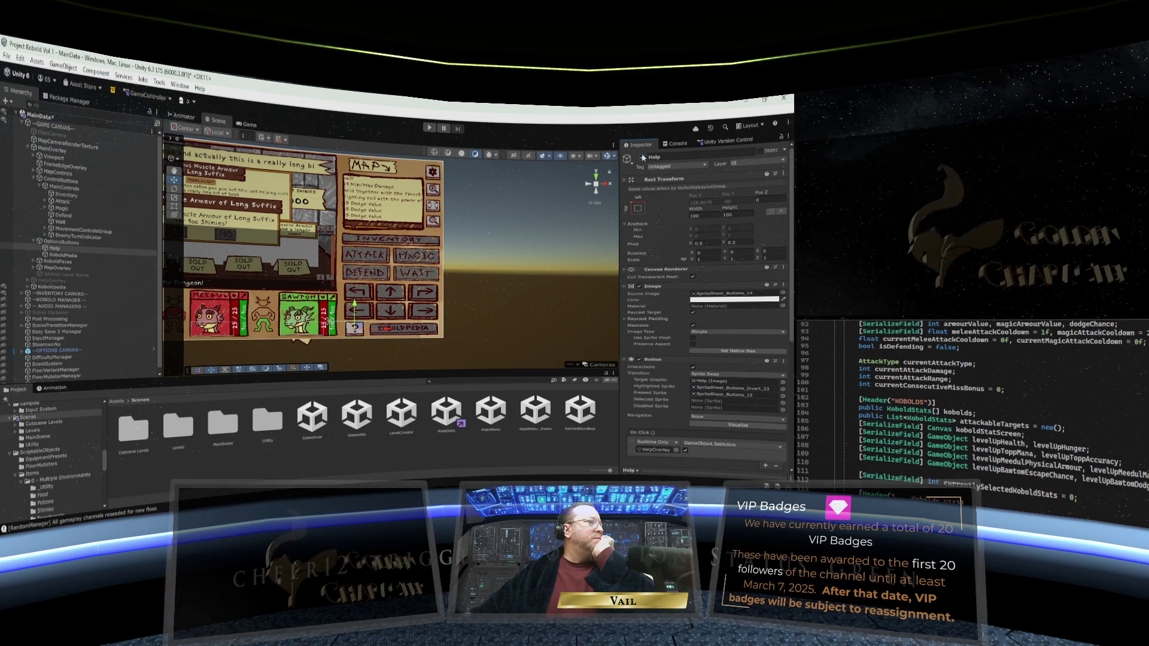
pyautogui.click(644, 158)
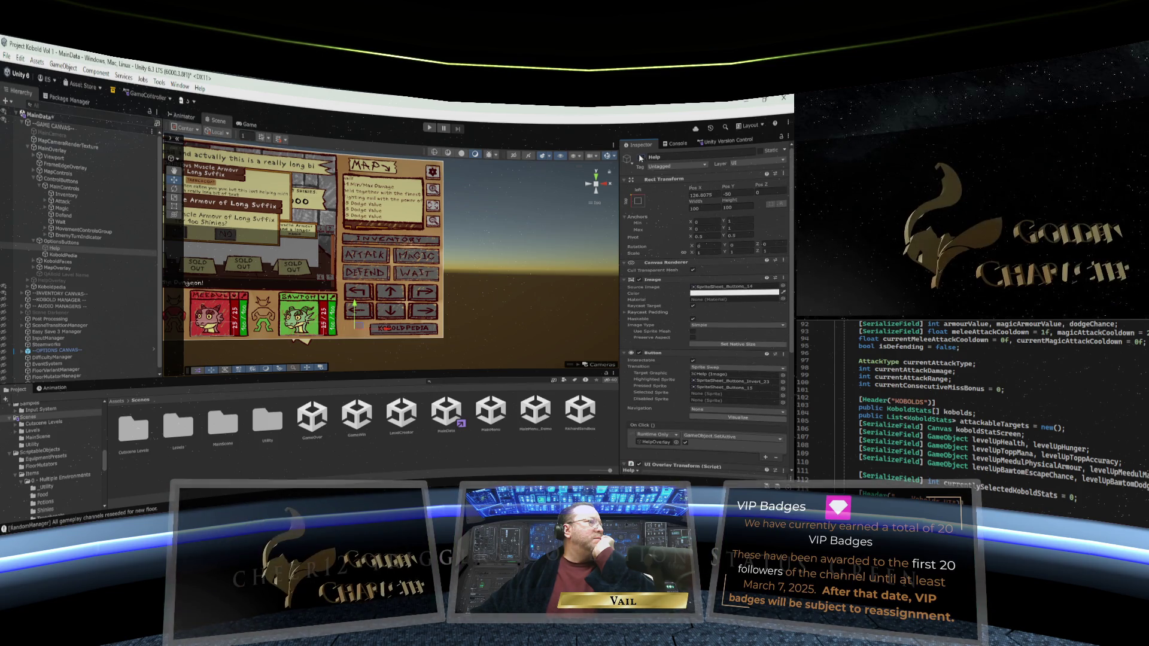
pyautogui.click(63, 256)
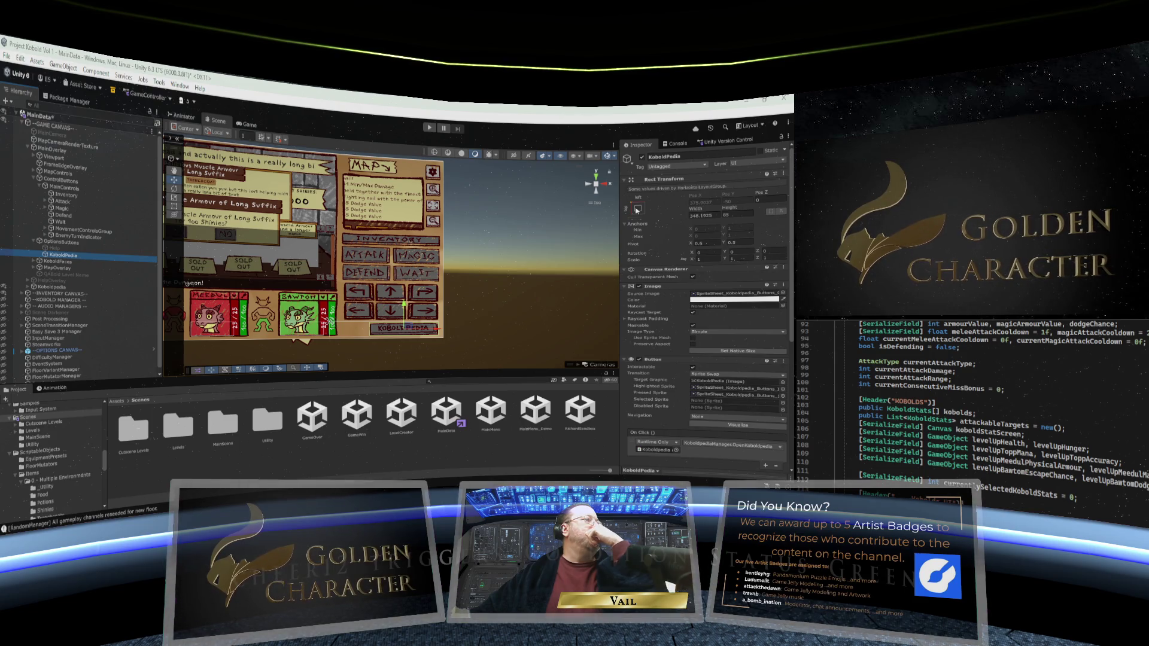
# Step: Give the KoboldPedia button the stretch-stretch anchor preset so it fills its parent
pyautogui.click(638, 210)
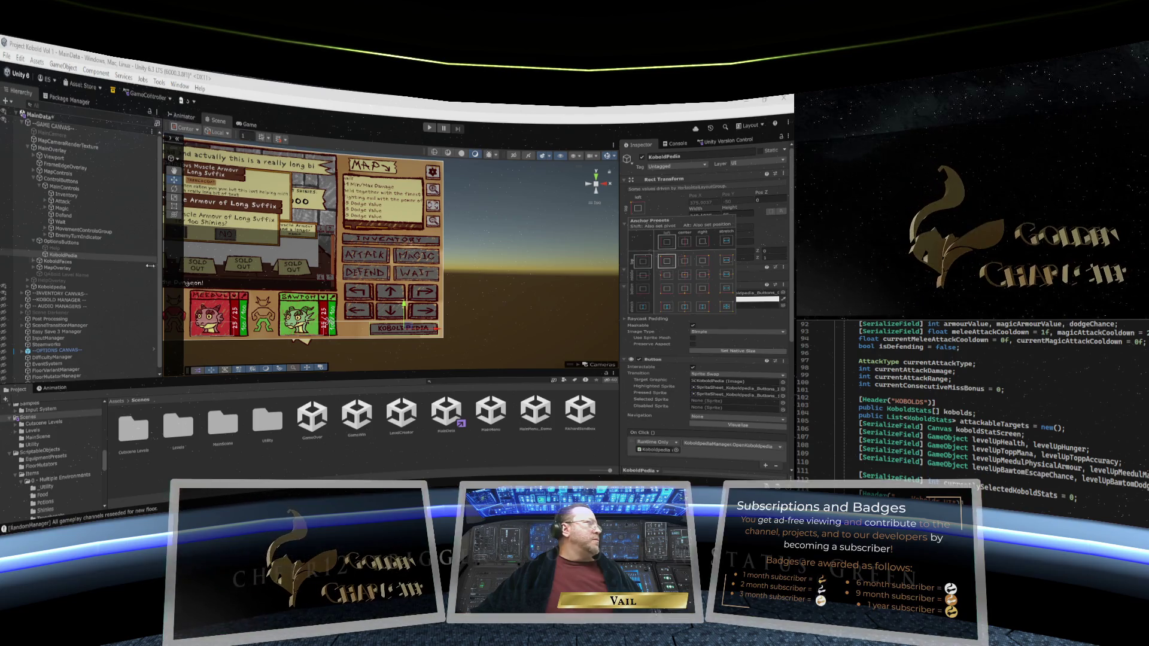
pyautogui.click(60, 243)
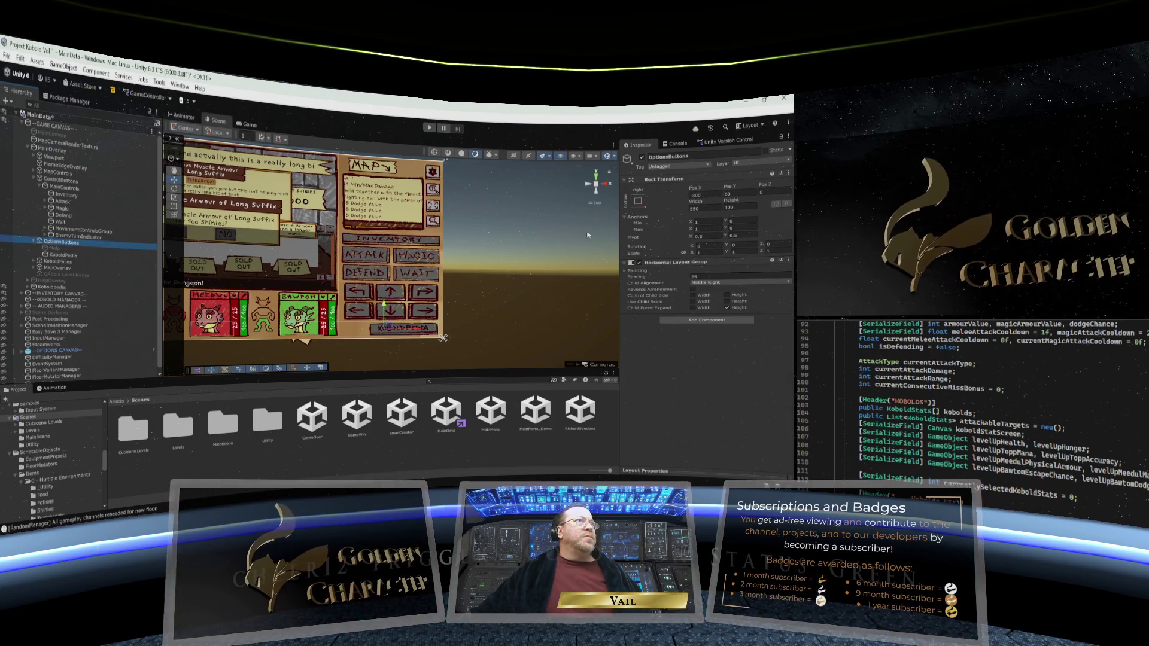
pyautogui.click(635, 205)
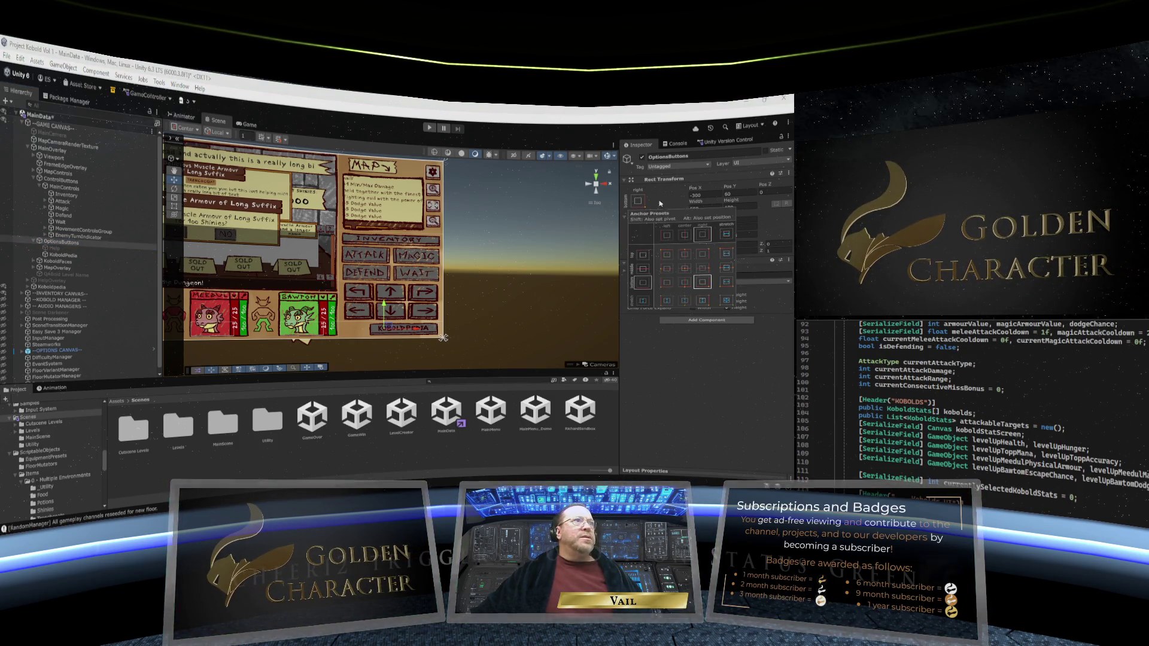
pyautogui.click(651, 203)
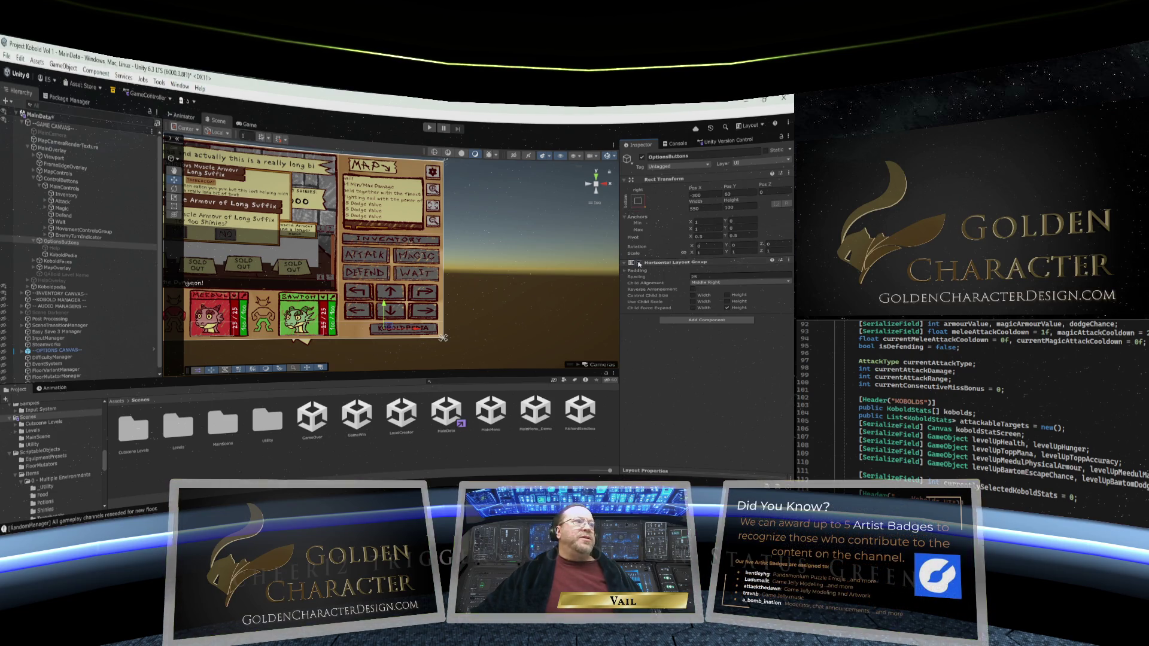
pyautogui.click(404, 328)
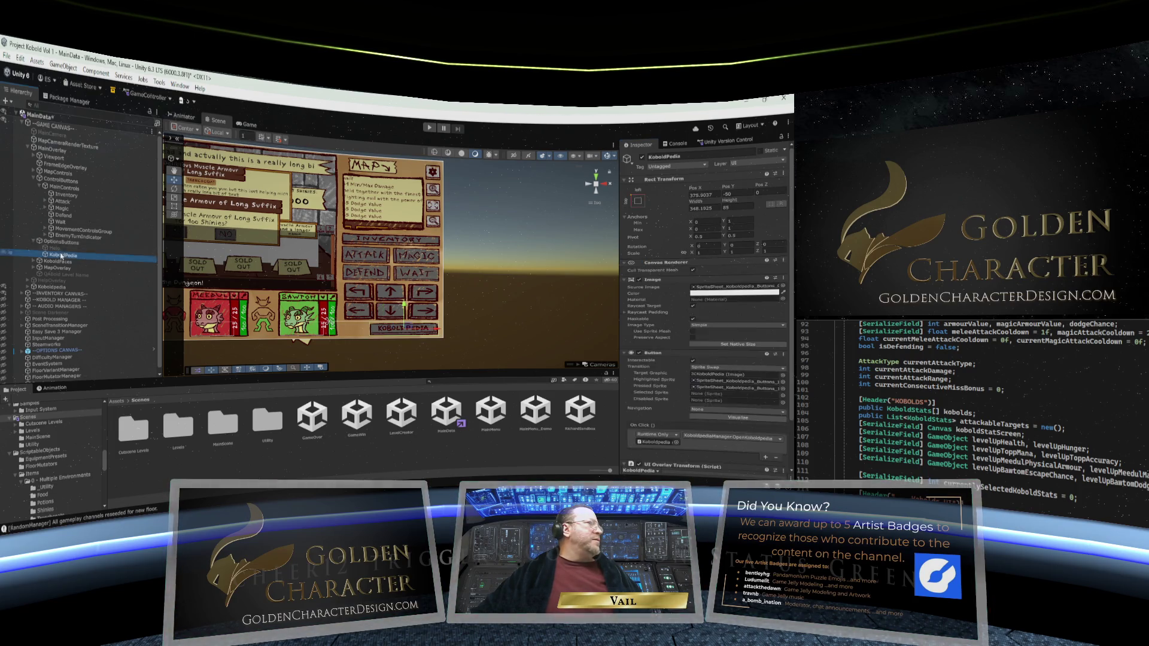
pyautogui.click(636, 203)
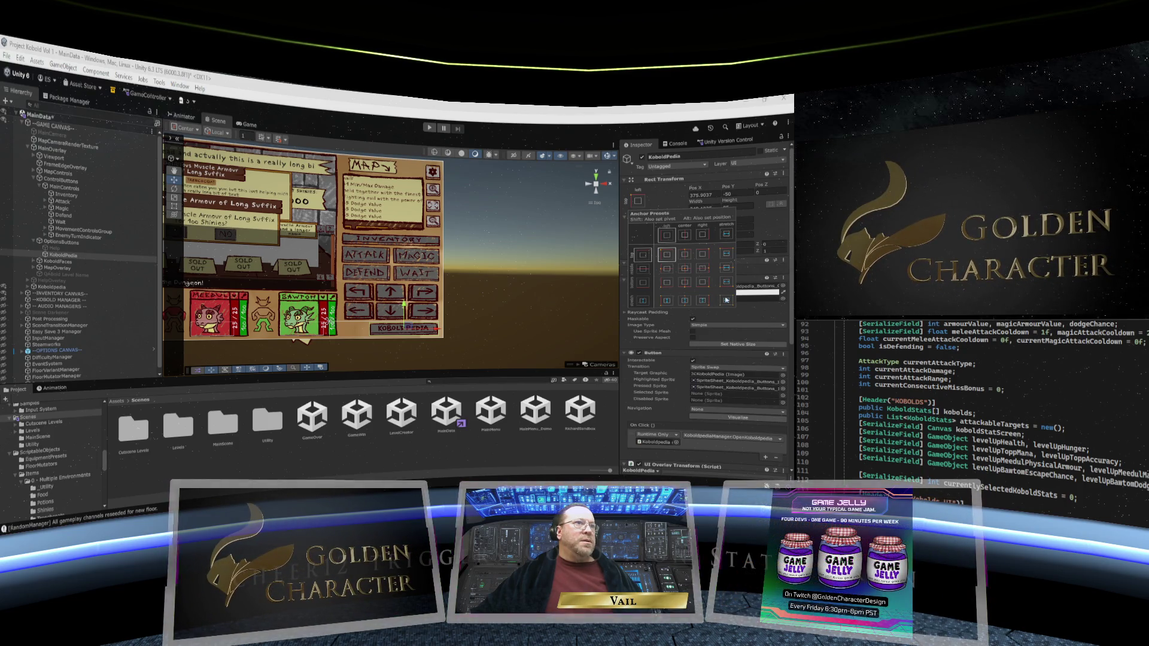
pyautogui.click(726, 301)
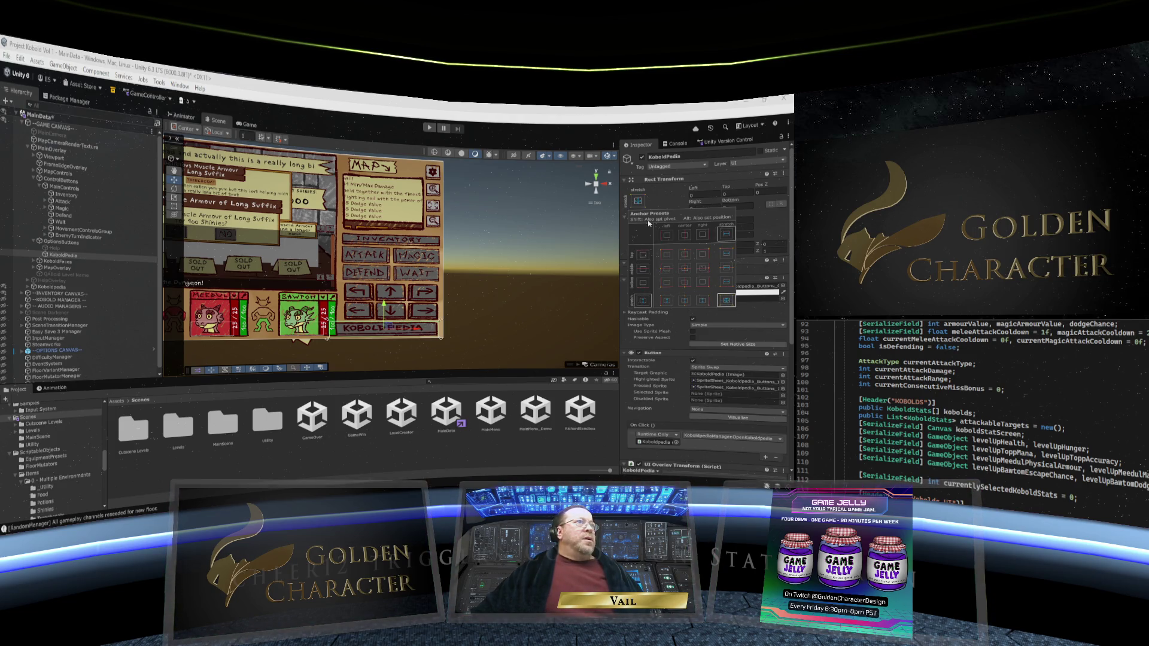
# Step: Set the OptionsButtons group's width to 400
pyautogui.click(61, 243)
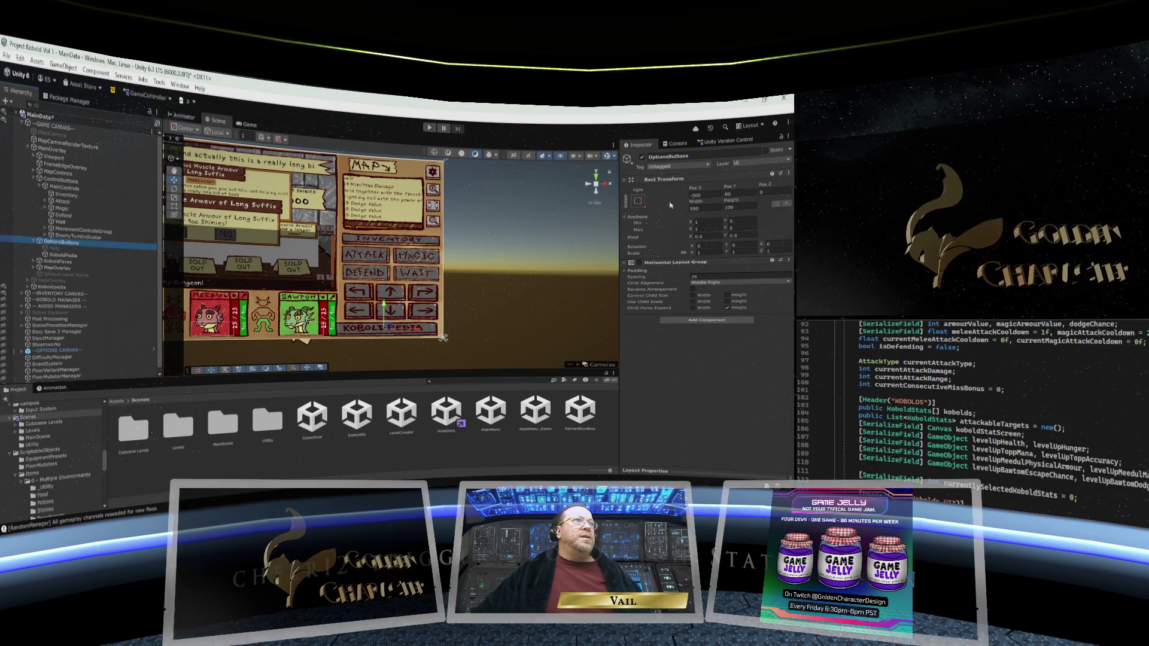
pyautogui.moveTo(695, 201)
pyautogui.mouseDown()
pyautogui.moveTo(707, 200)
pyautogui.moveTo(580, 202)
pyautogui.mouseUp()
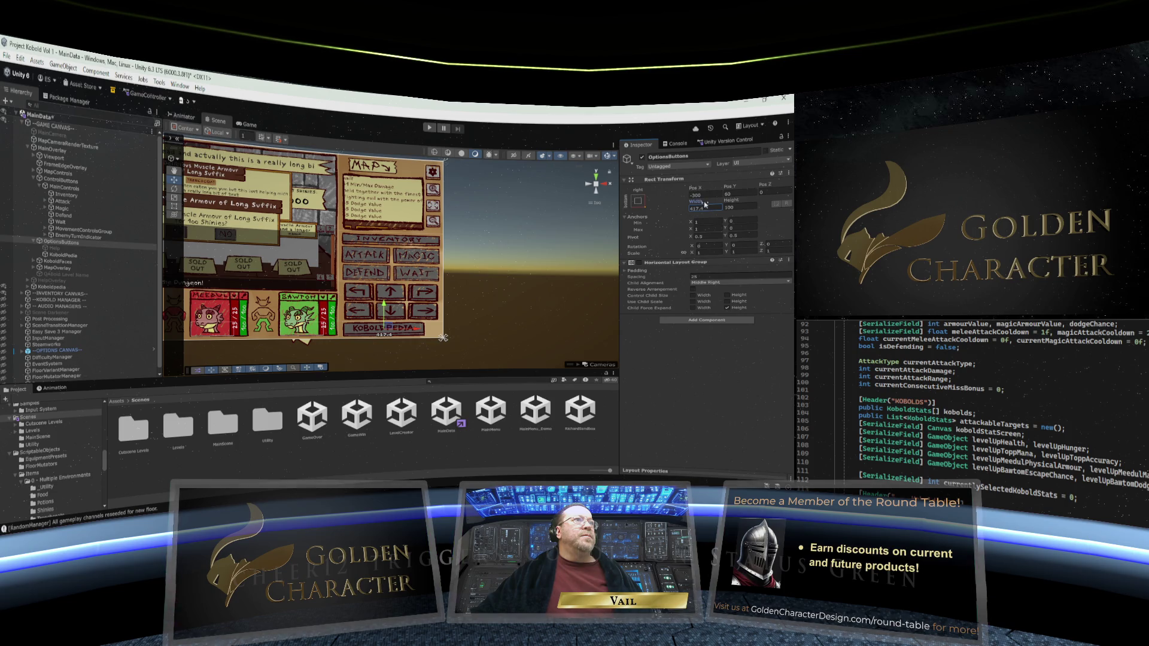
pyautogui.write('400')
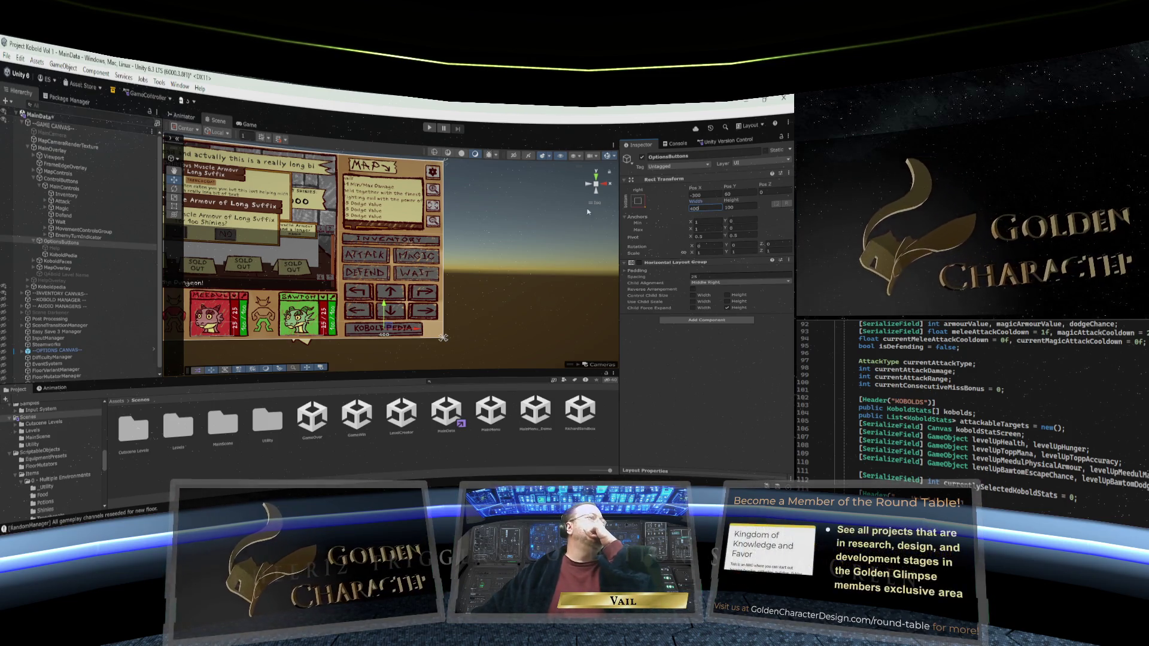
pyautogui.click(70, 196)
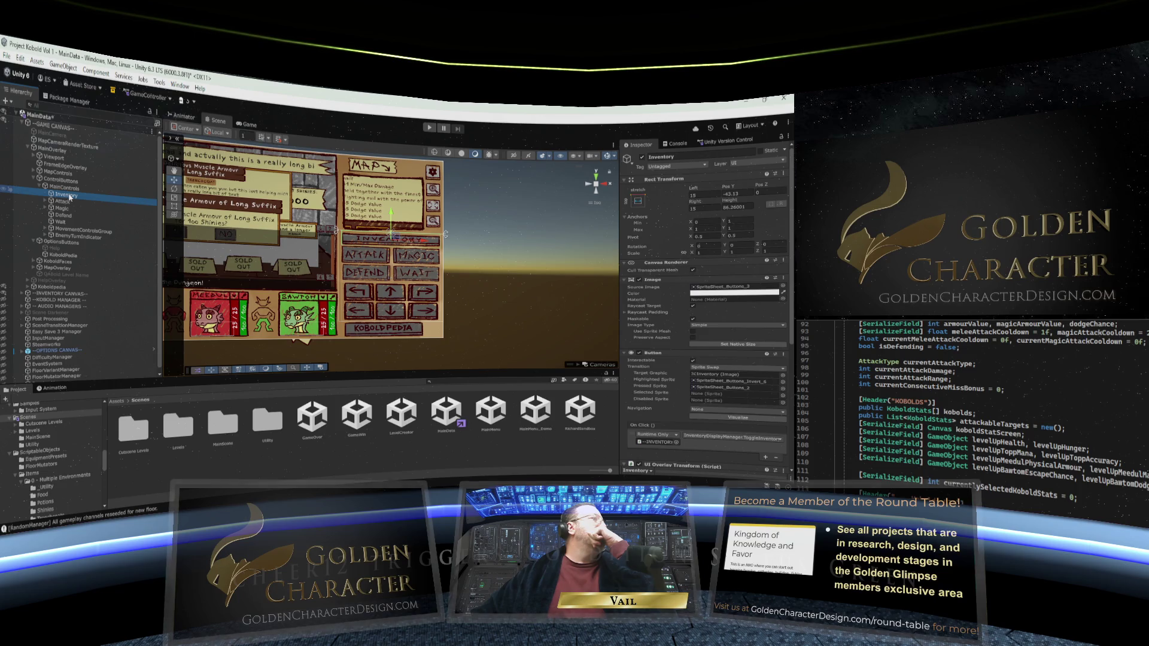
pyautogui.click(54, 258)
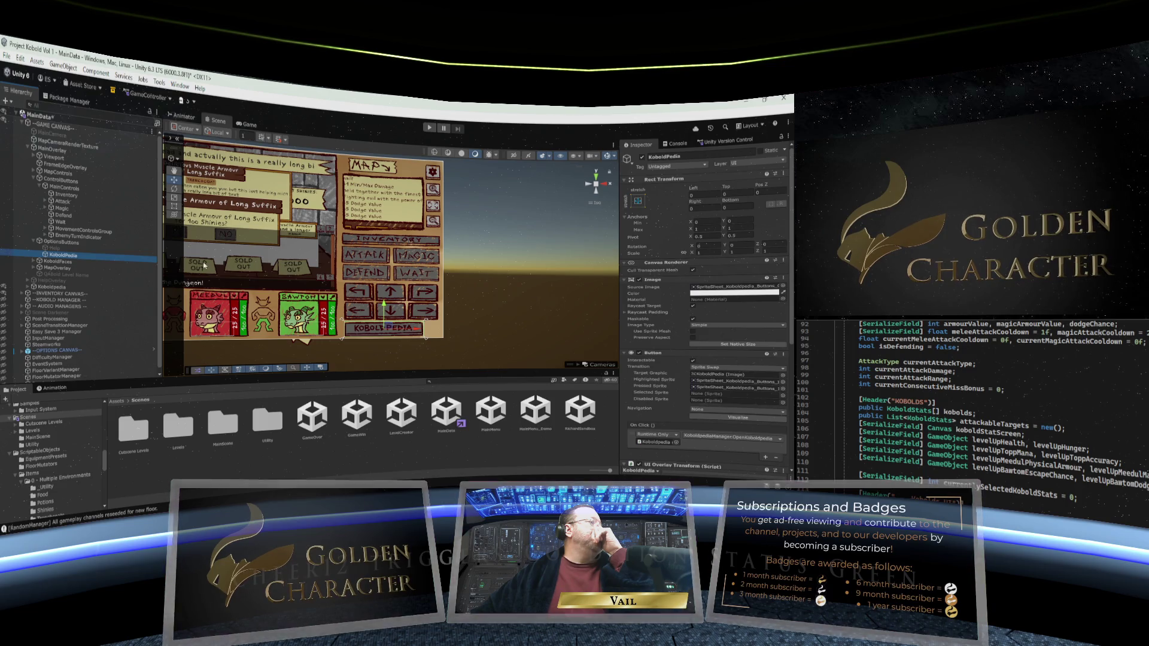
pyautogui.click(69, 244)
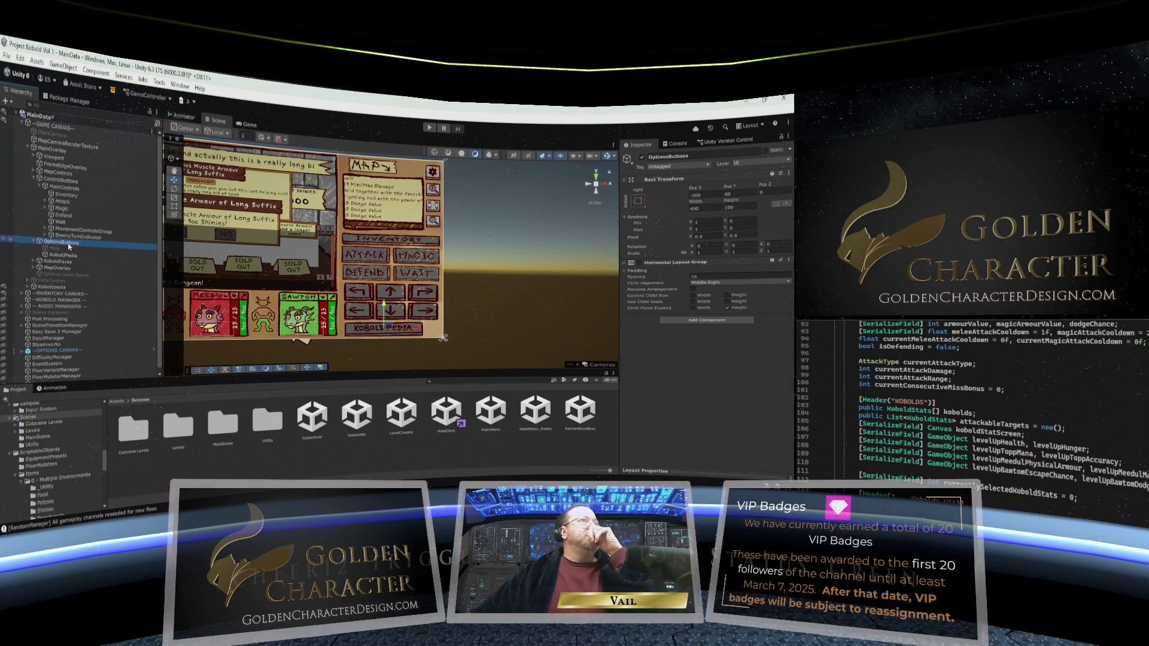
# Step: Size the OptionsButtons group to 450 wide by 80 tall
pyautogui.click(742, 207)
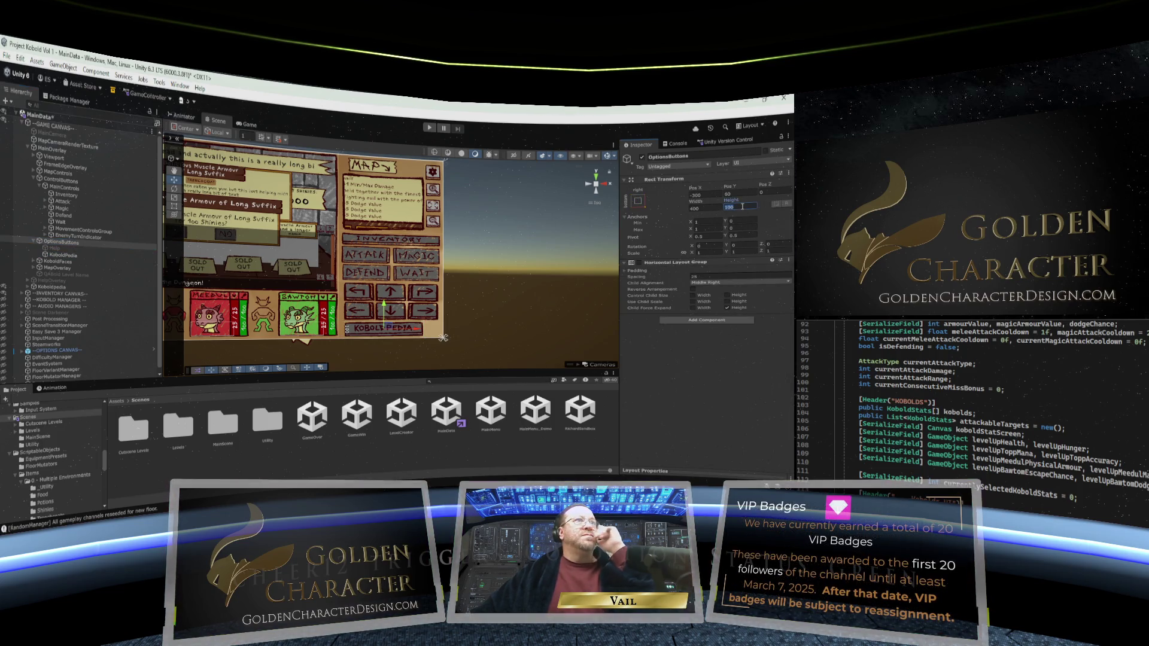
pyautogui.write('80')
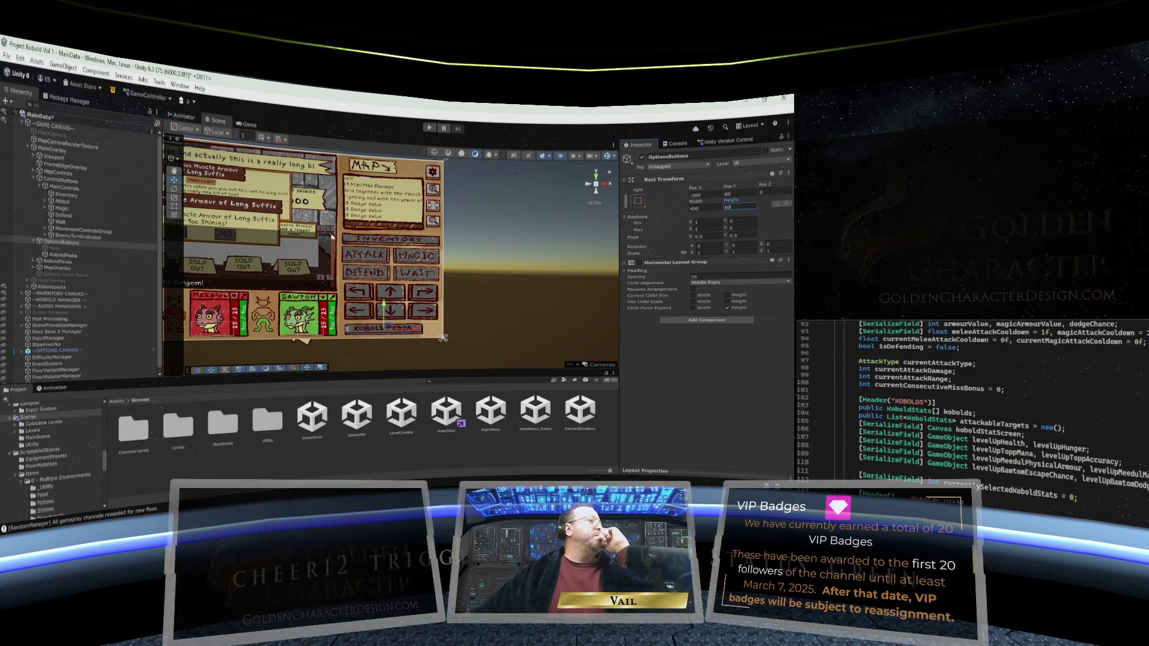
pyautogui.click(710, 207)
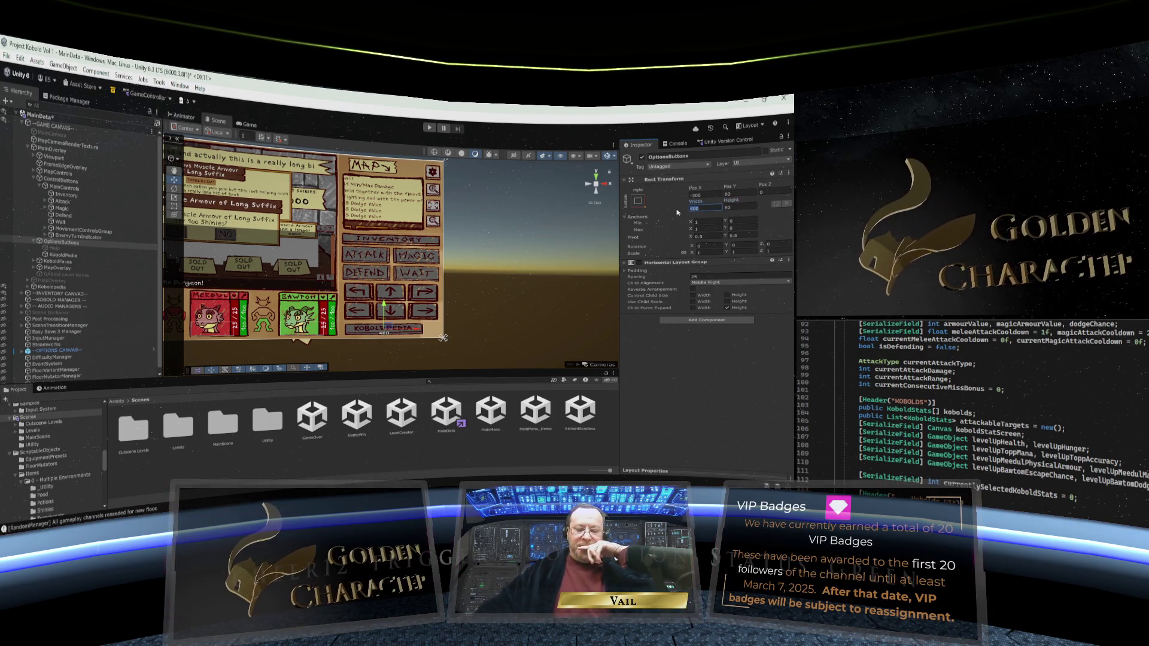
pyautogui.write('420')
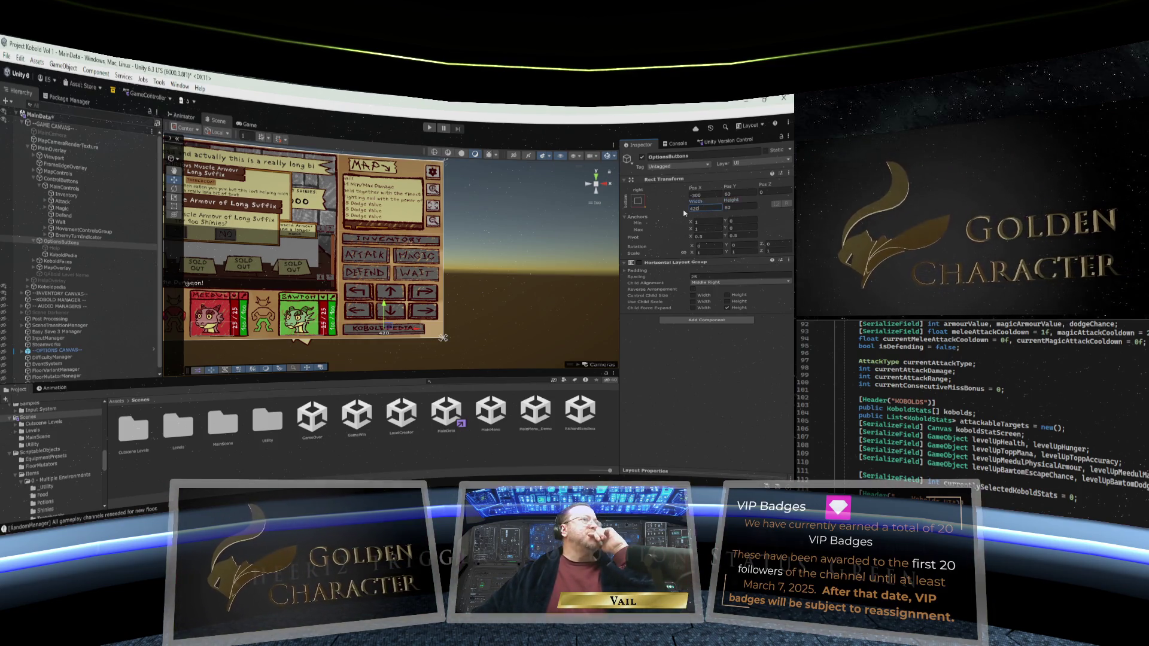
pyautogui.doubleClick(693, 208)
pyautogui.write('450')
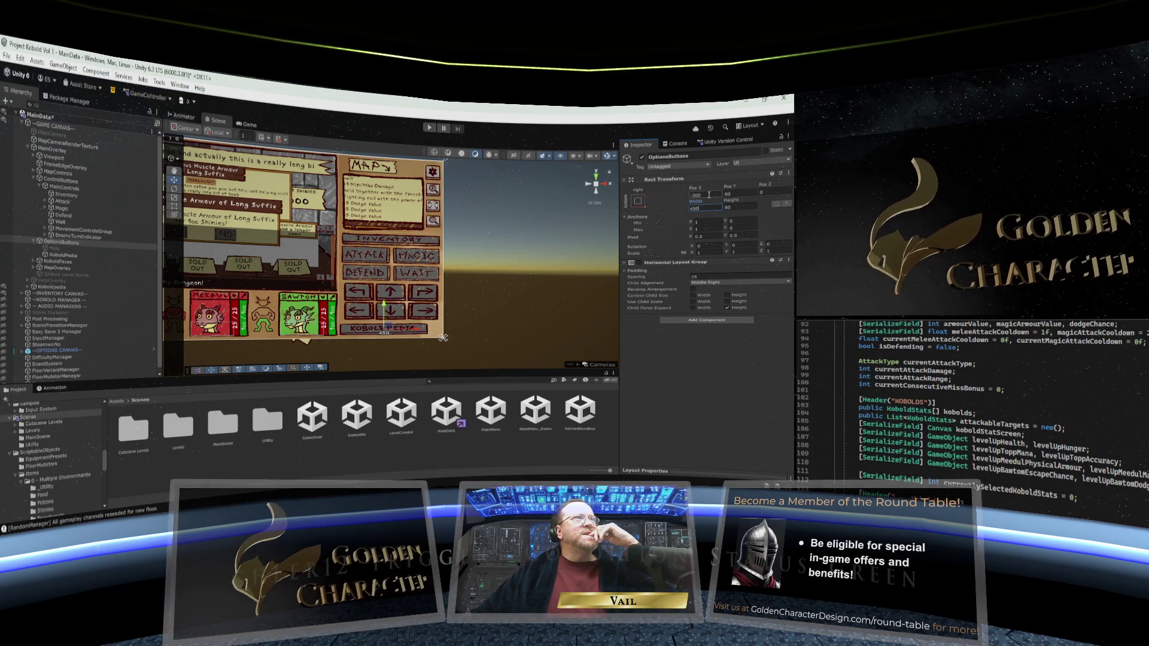
# Step: Move the OptionsButtons group to Pos X about -265
pyautogui.click(709, 195)
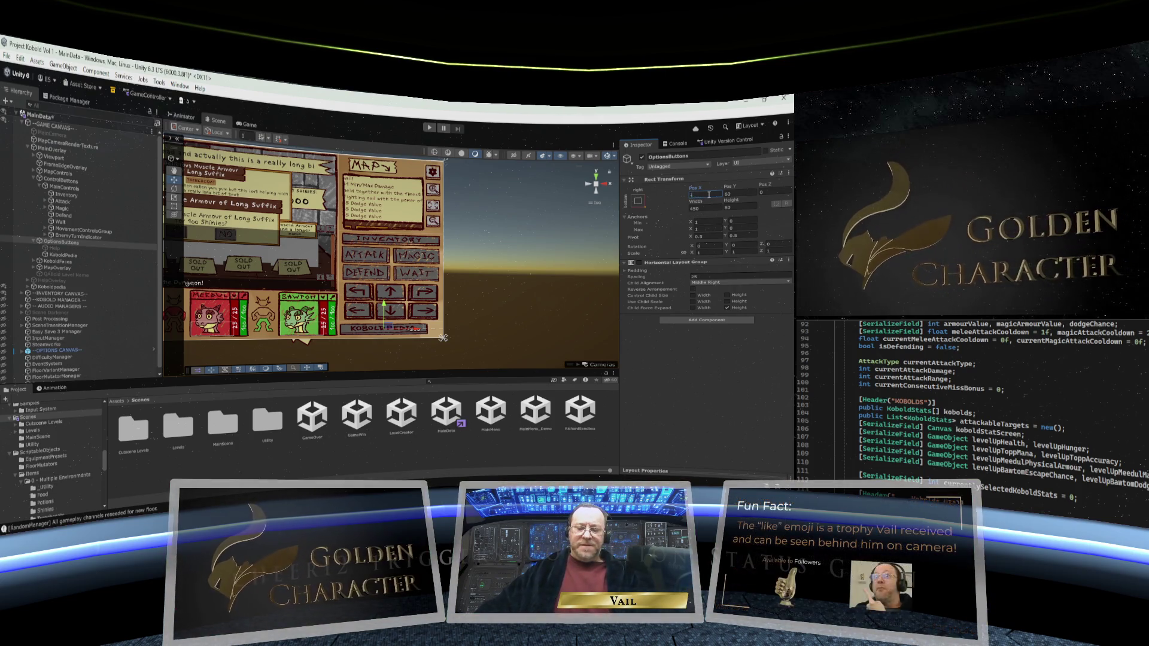
pyautogui.write('-225')
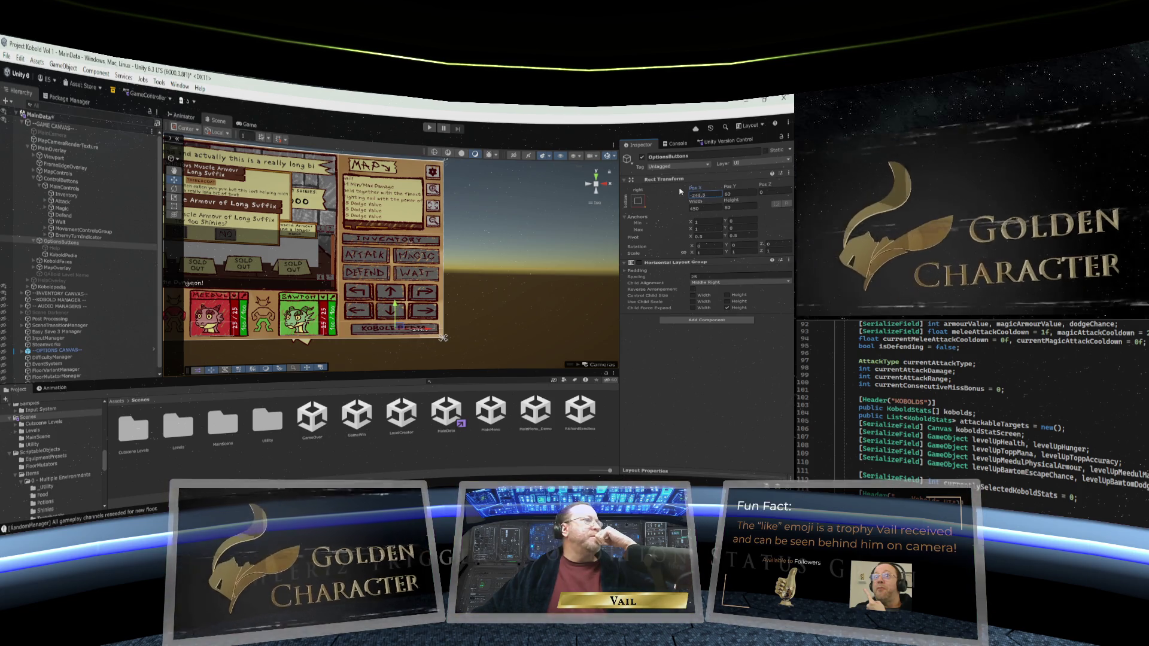
pyautogui.moveTo(696, 190)
pyautogui.mouseDown()
pyautogui.moveTo(669, 191)
pyautogui.moveTo(683, 191)
pyautogui.mouseUp()
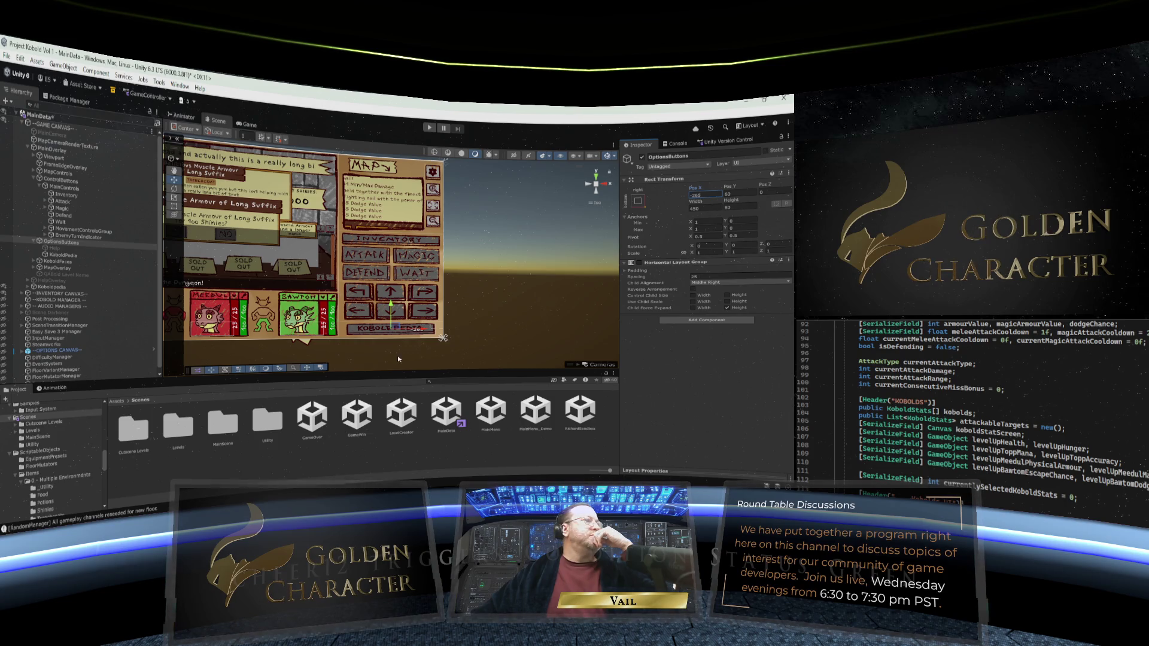
pyautogui.click(395, 341)
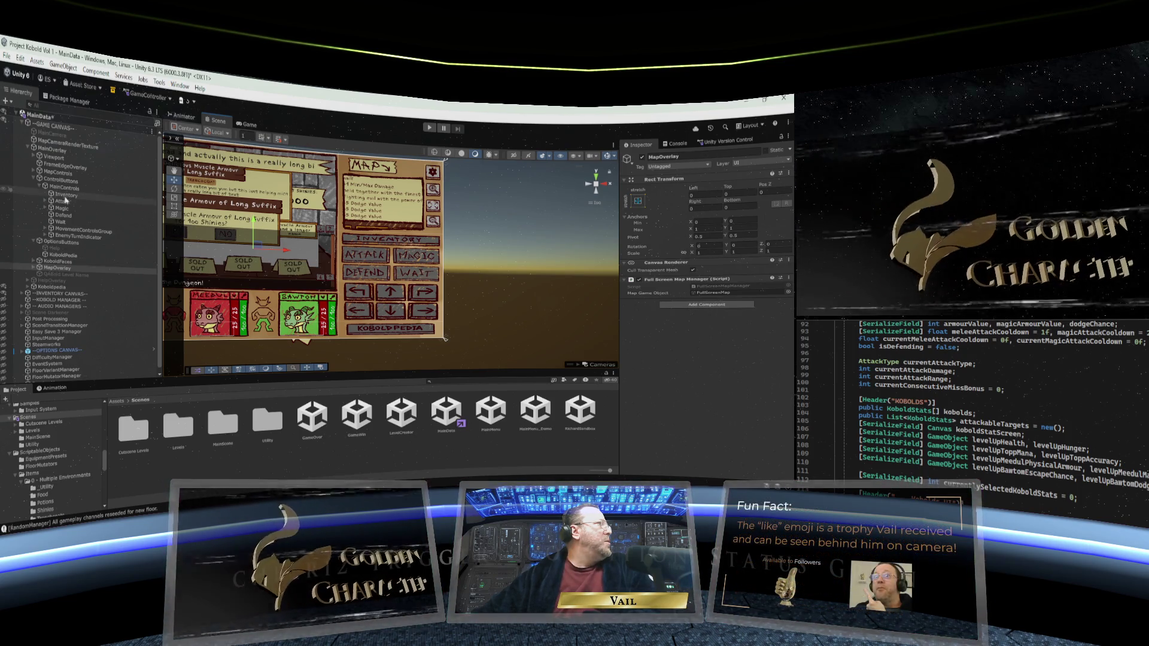
# Step: Compare ControlButtons' Auto Size canvas and percent margins against the OptionsButtons group
pyautogui.click(60, 182)
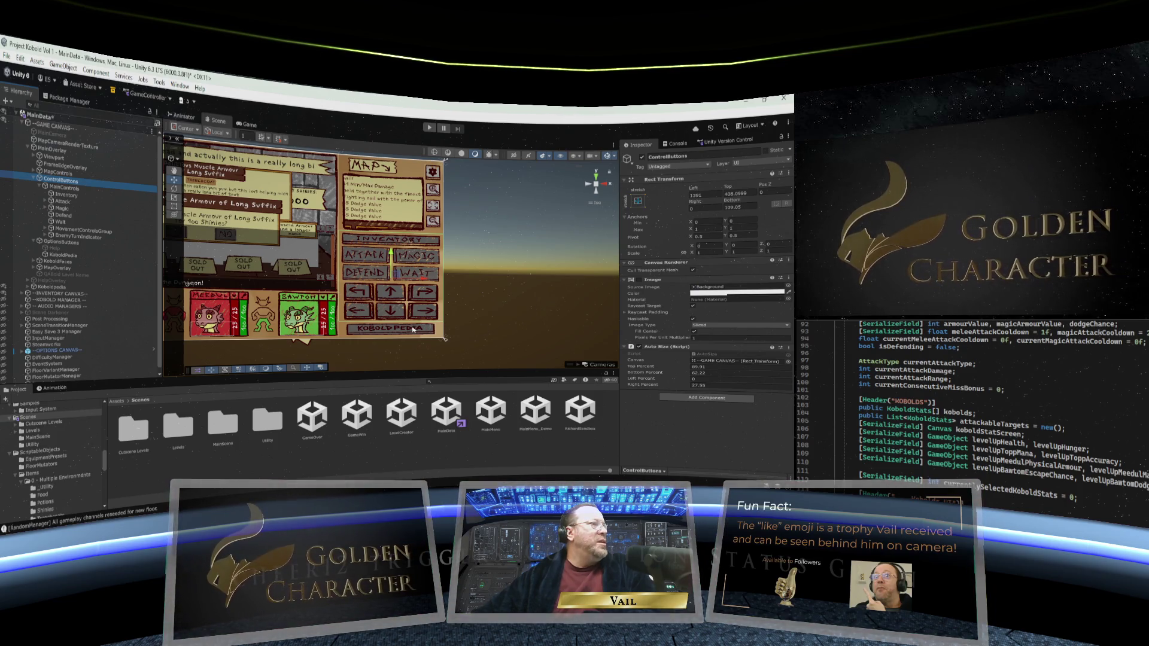
pyautogui.click(57, 243)
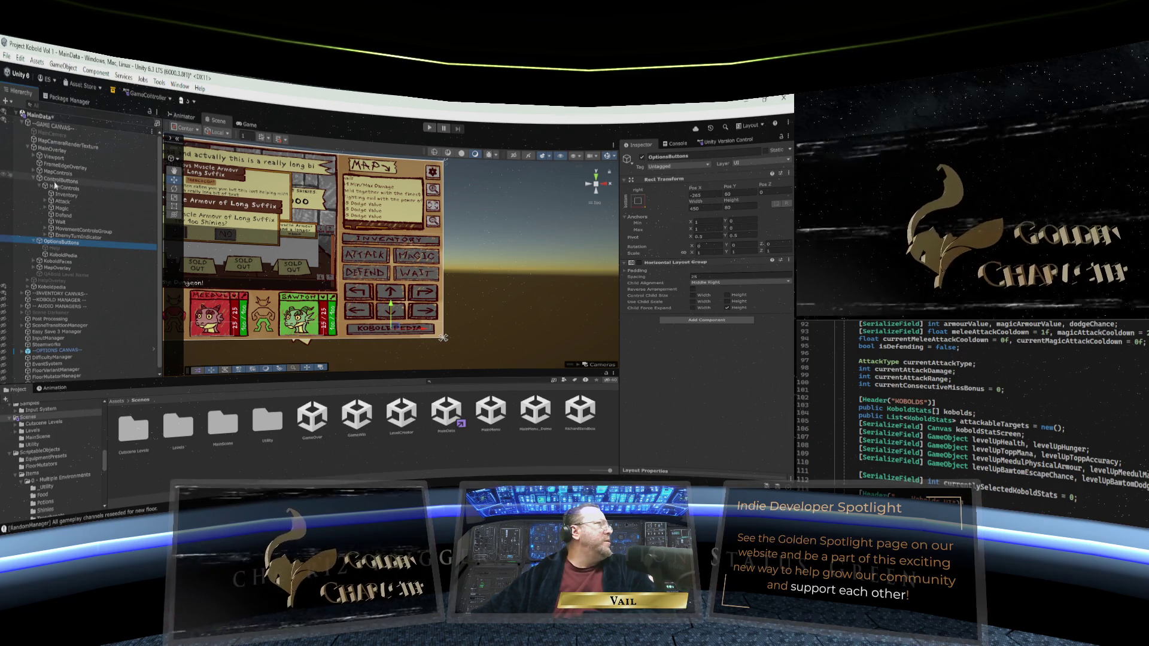
pyautogui.click(55, 183)
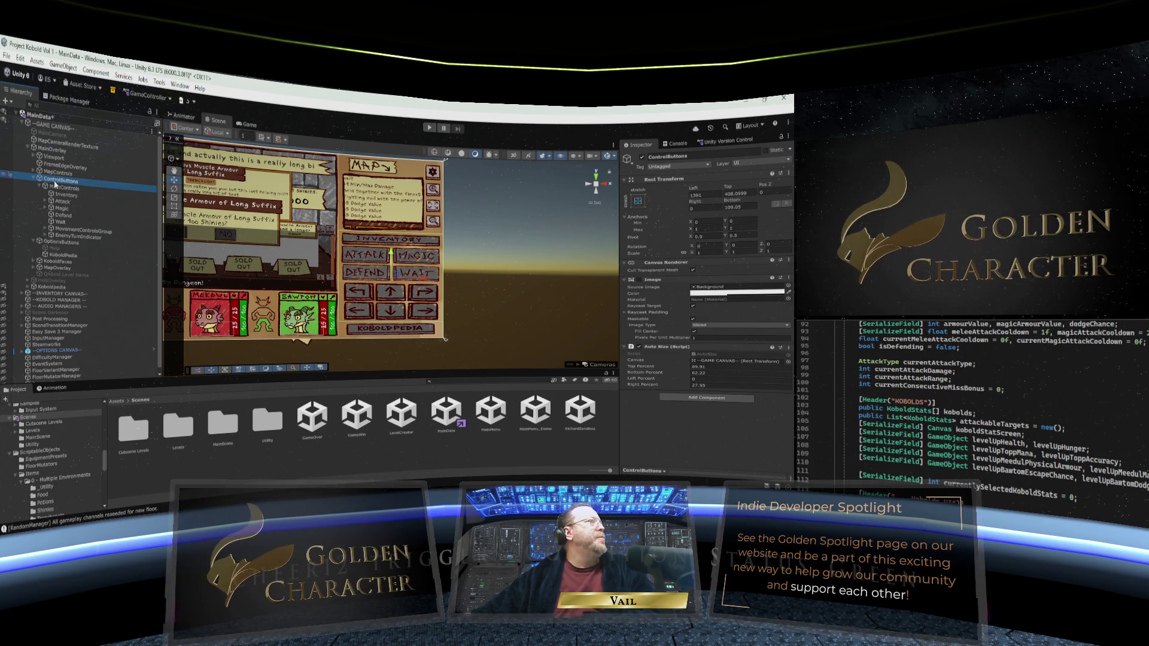
pyautogui.click(7, 57)
pyautogui.press('Escape')
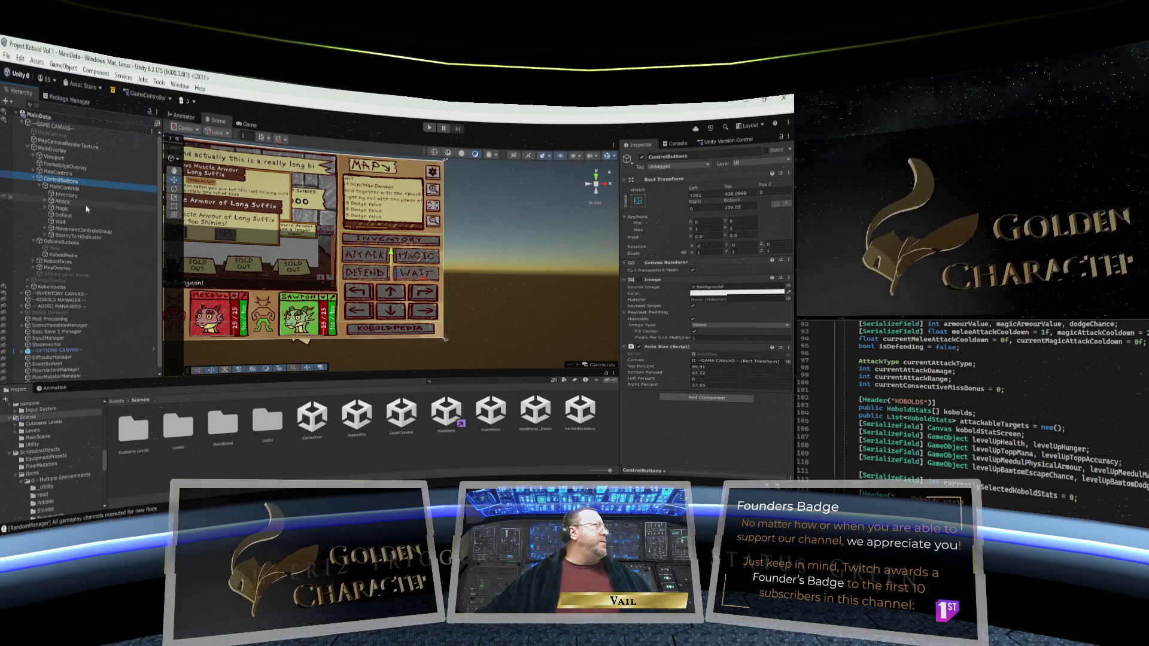
pyautogui.click(80, 245)
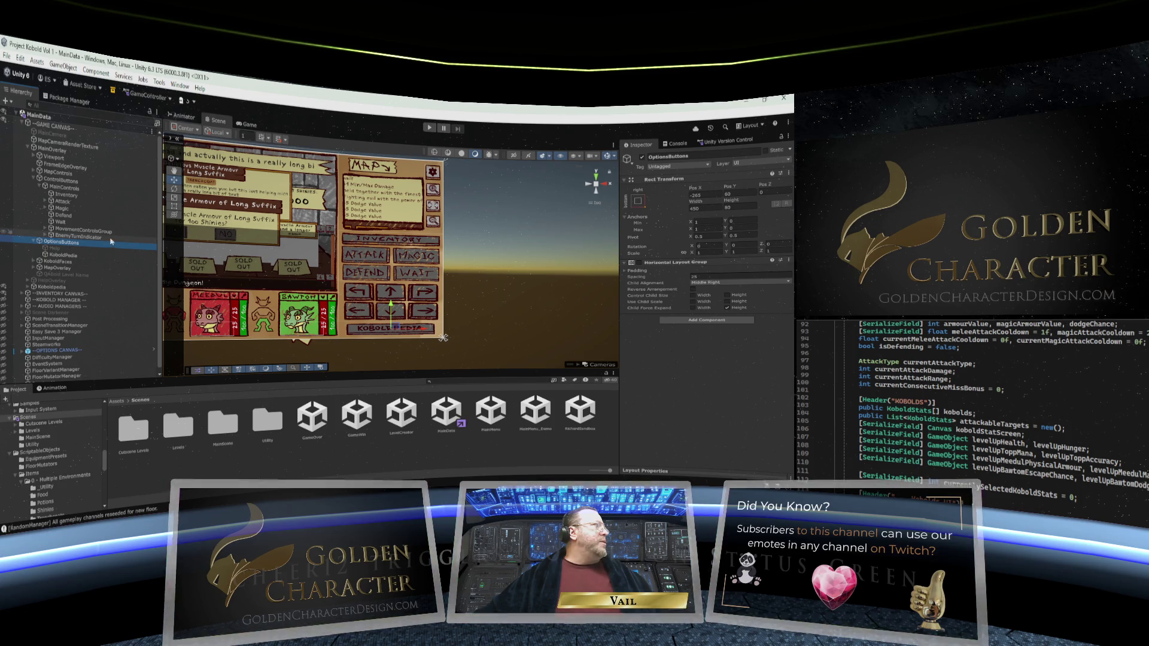
pyautogui.click(58, 183)
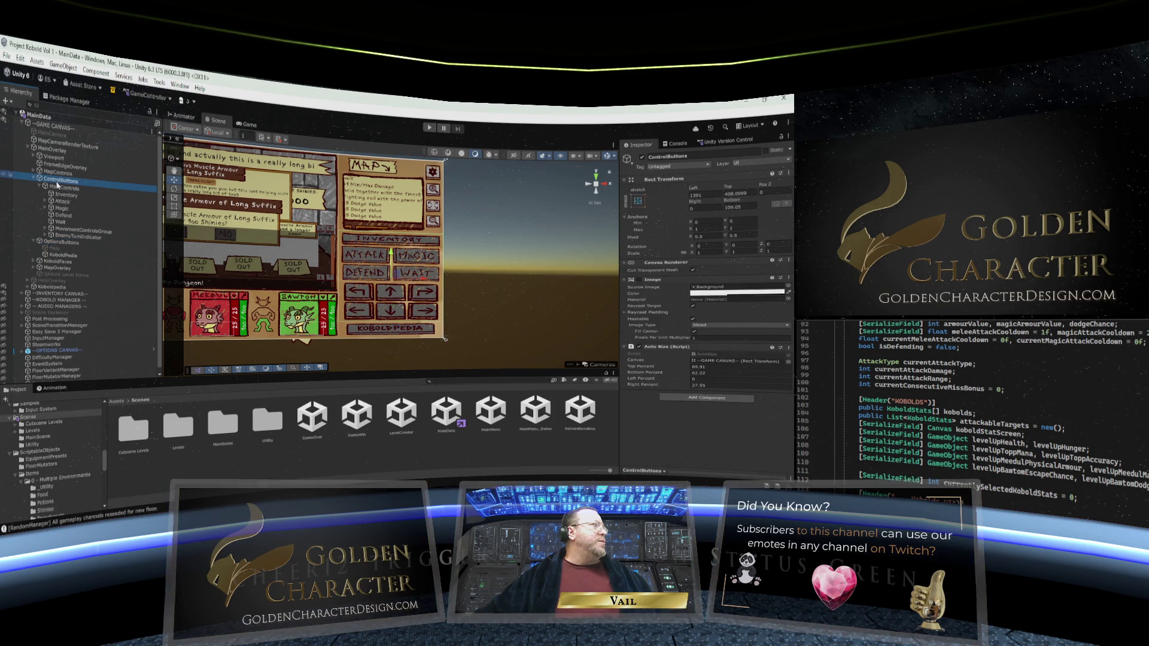
# Step: Link the OptionsButtons Auto Size Canvas field to --GAME CANVAS--, mirroring ControlButtons
pyautogui.click(60, 242)
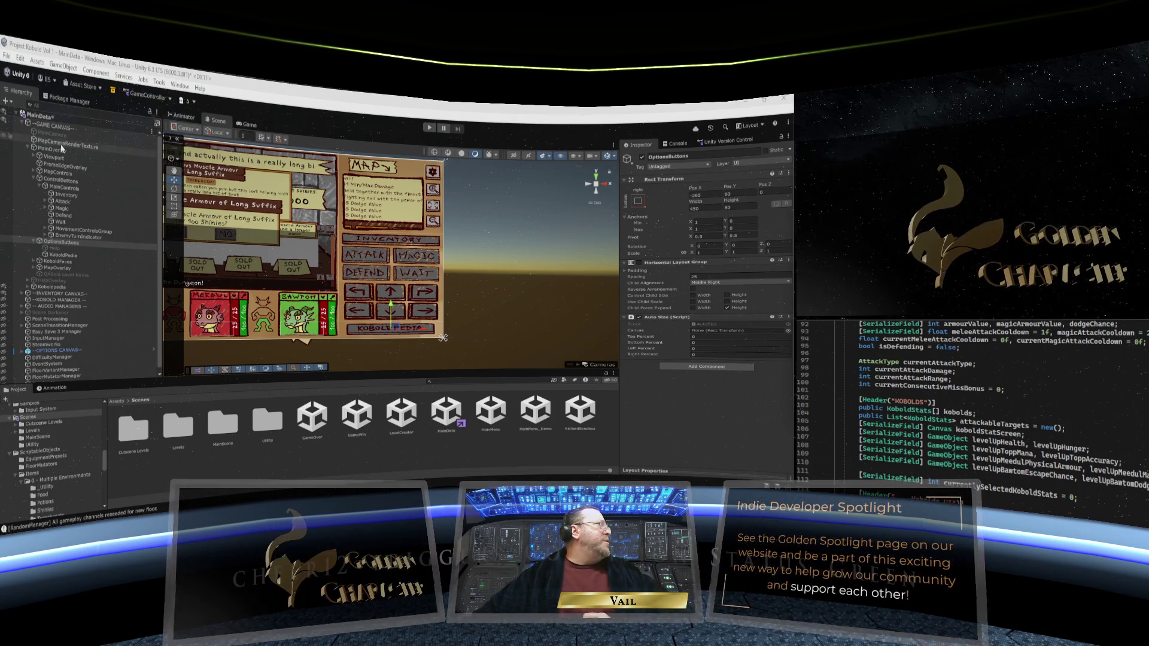
pyautogui.moveTo(706, 329); pyautogui.dragTo(709, 329)
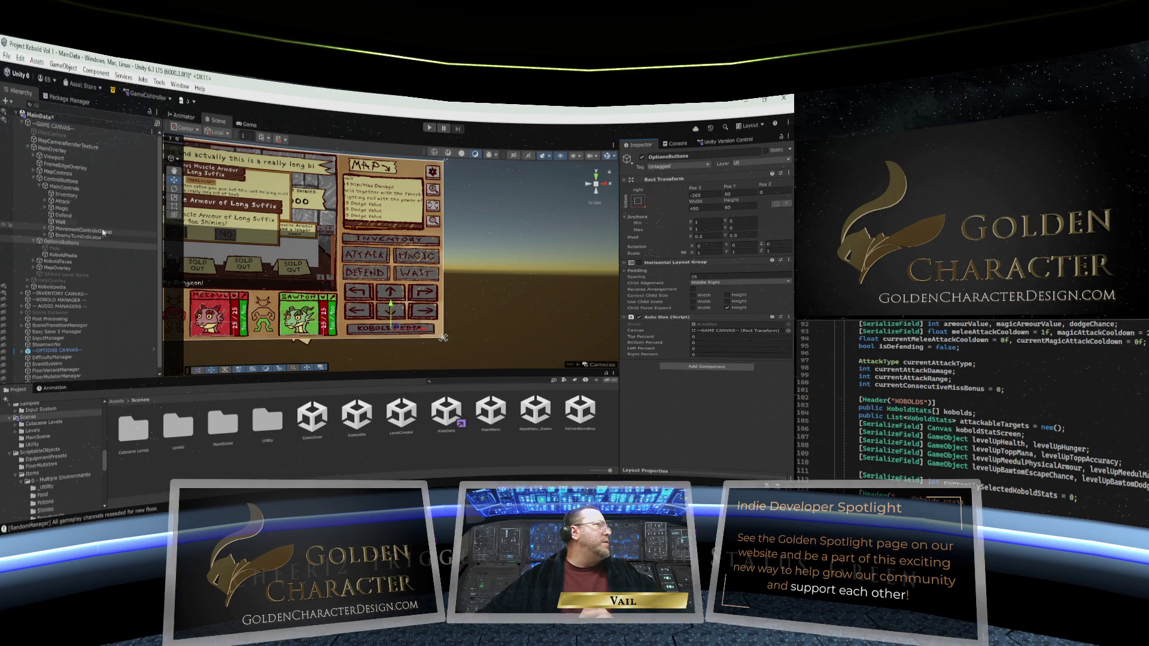
pyautogui.click(61, 181)
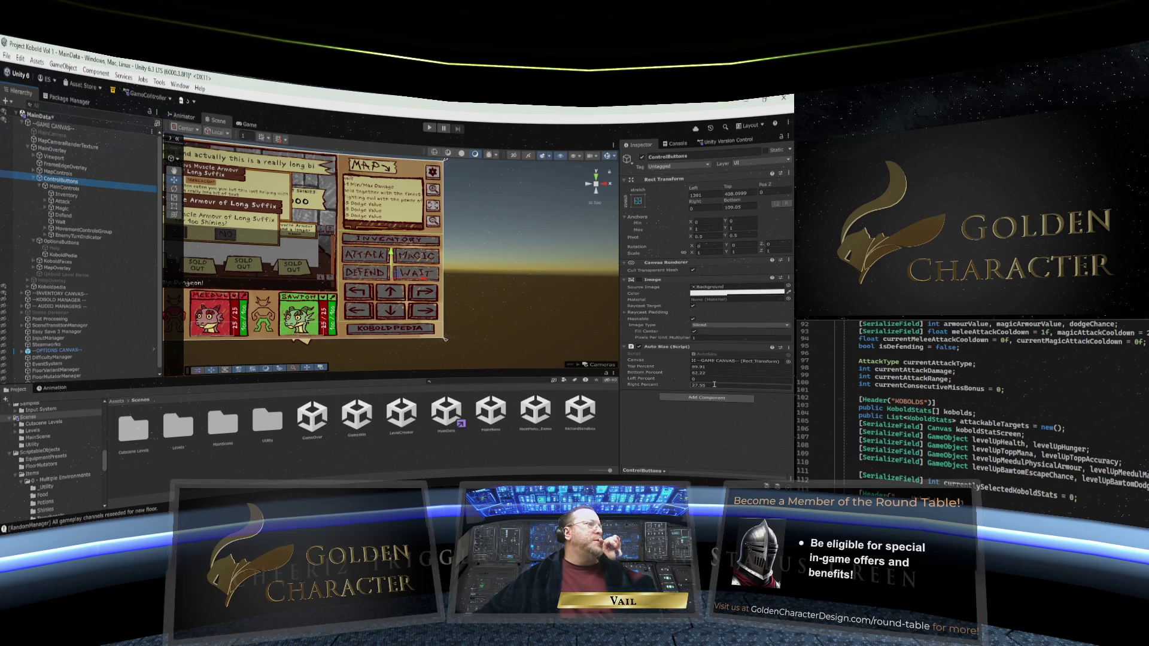
pyautogui.click(67, 245)
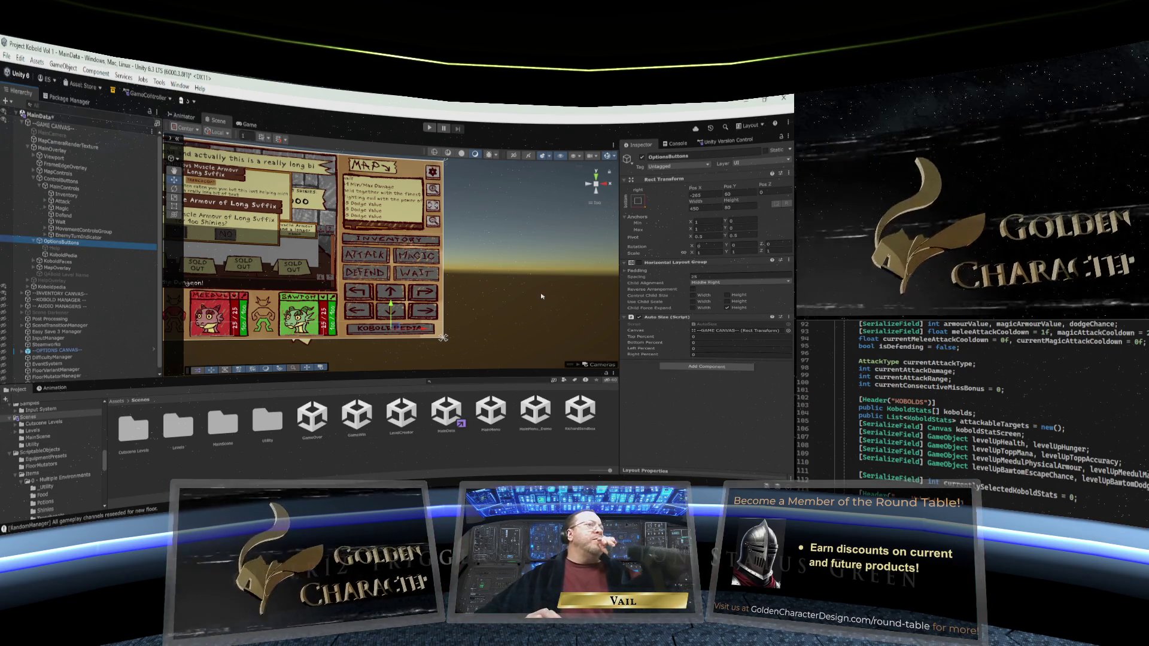
pyautogui.click(637, 201)
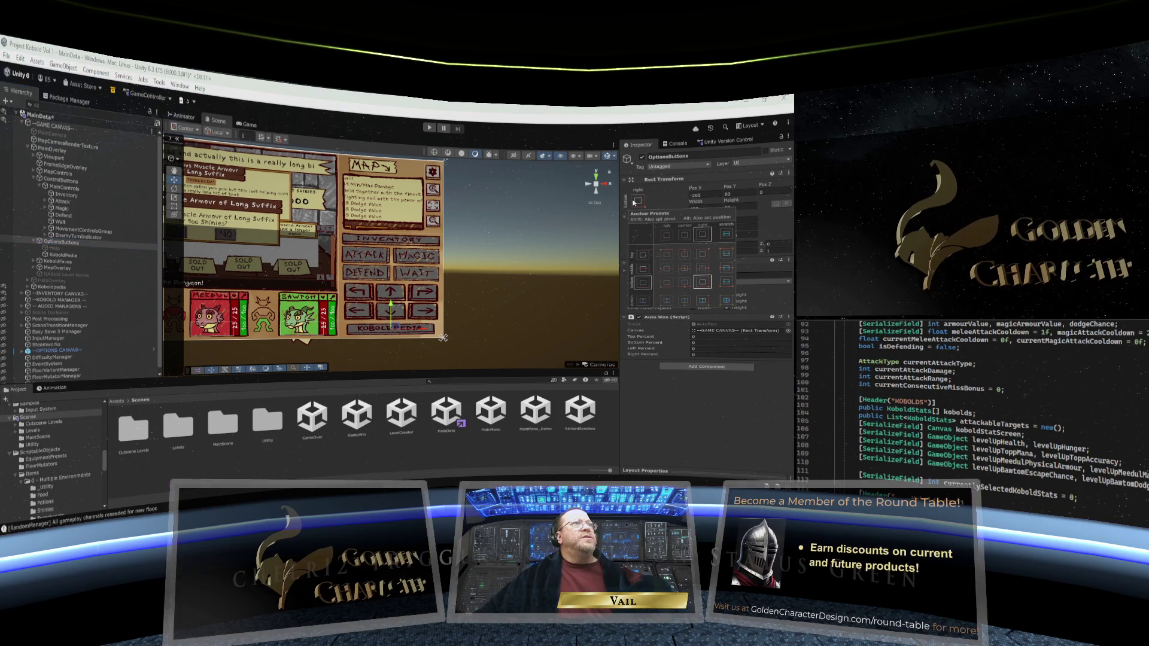
# Step: Make OptionsButtons stretch/stretch, and drag its Left and Top offsets to place it at the panel bottom
pyautogui.keyDown('alt'); pyautogui.click(725, 301); pyautogui.keyUp('alt')
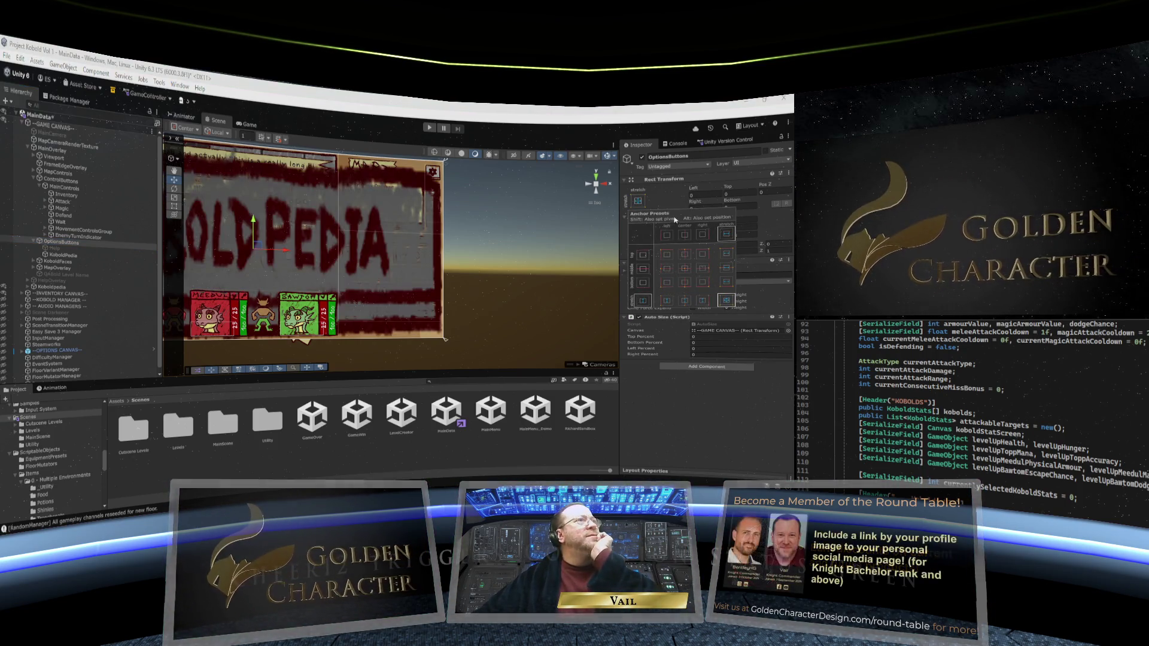
pyautogui.click(693, 191)
pyautogui.moveTo(692, 191)
pyautogui.mouseDown()
pyautogui.moveTo(701, 221)
pyautogui.moveTo(406, 250)
pyautogui.mouseUp()
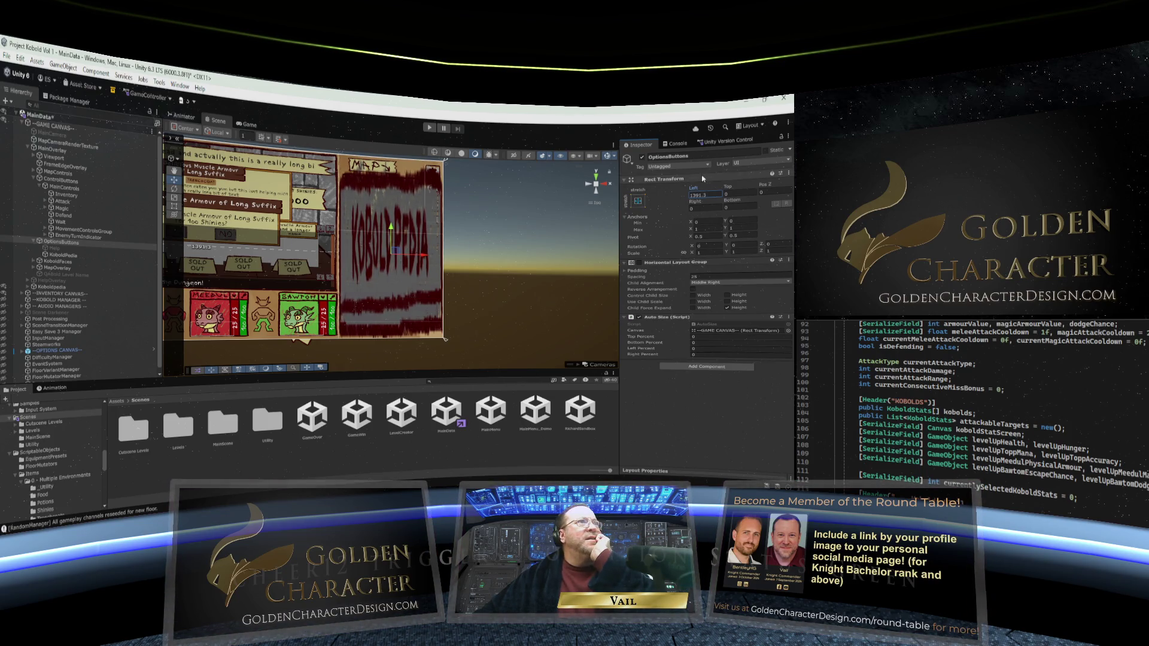
pyautogui.moveTo(729, 189)
pyautogui.mouseDown()
pyautogui.moveTo(449, 262)
pyautogui.moveTo(400, 189)
pyautogui.moveTo(201, 208)
pyautogui.moveTo(245, 218)
pyautogui.mouseUp()
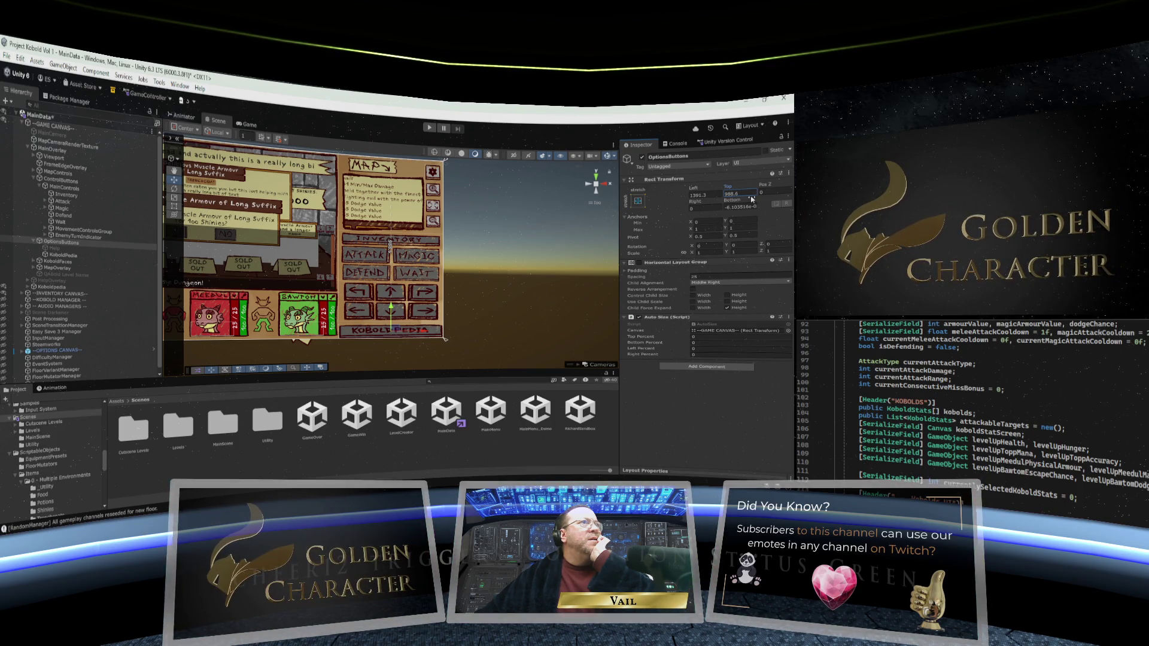
# Step: Roughly adjust OptionsButtons' Left, Bottom, Top and Right offsets, bringing the right inset to about 18
pyautogui.click(693, 191)
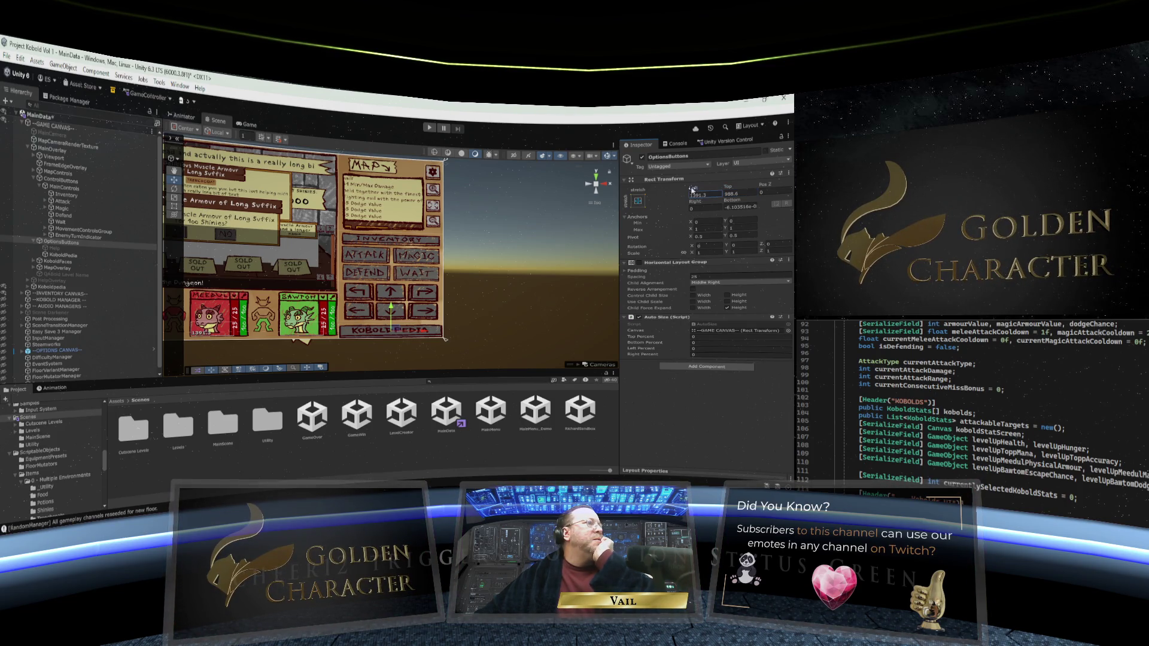
pyautogui.moveTo(204, 167)
pyautogui.mouseDown()
pyautogui.moveTo(245, 170)
pyautogui.moveTo(227, 170)
pyautogui.mouseUp()
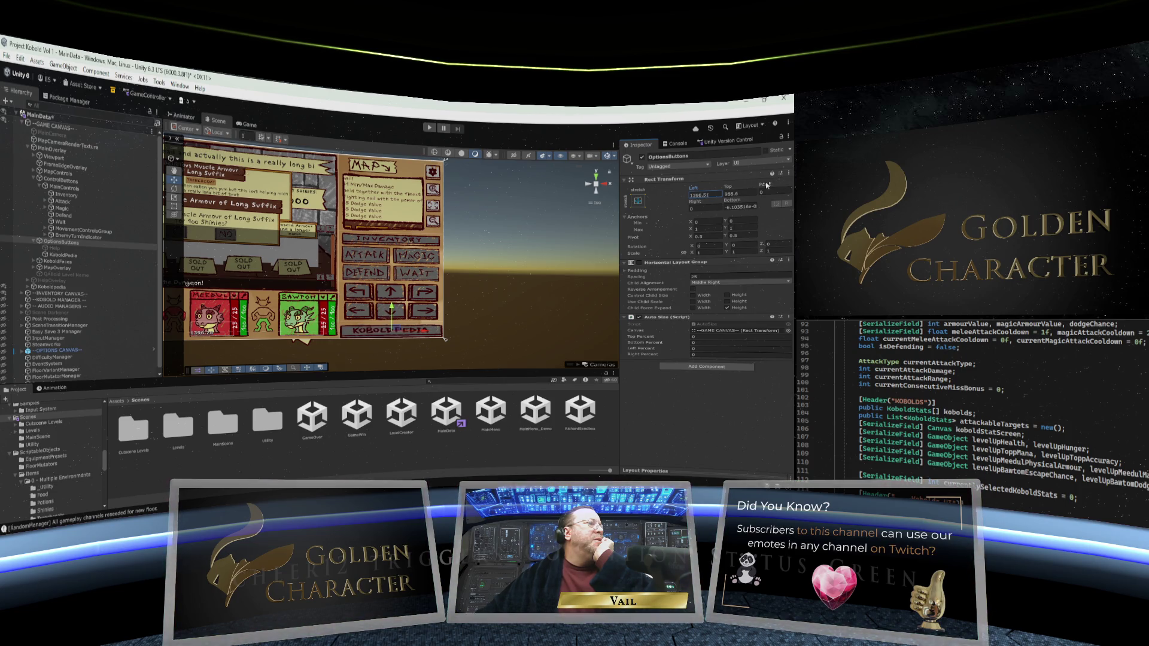
pyautogui.moveTo(763, 186); pyautogui.dragTo(731, 190)
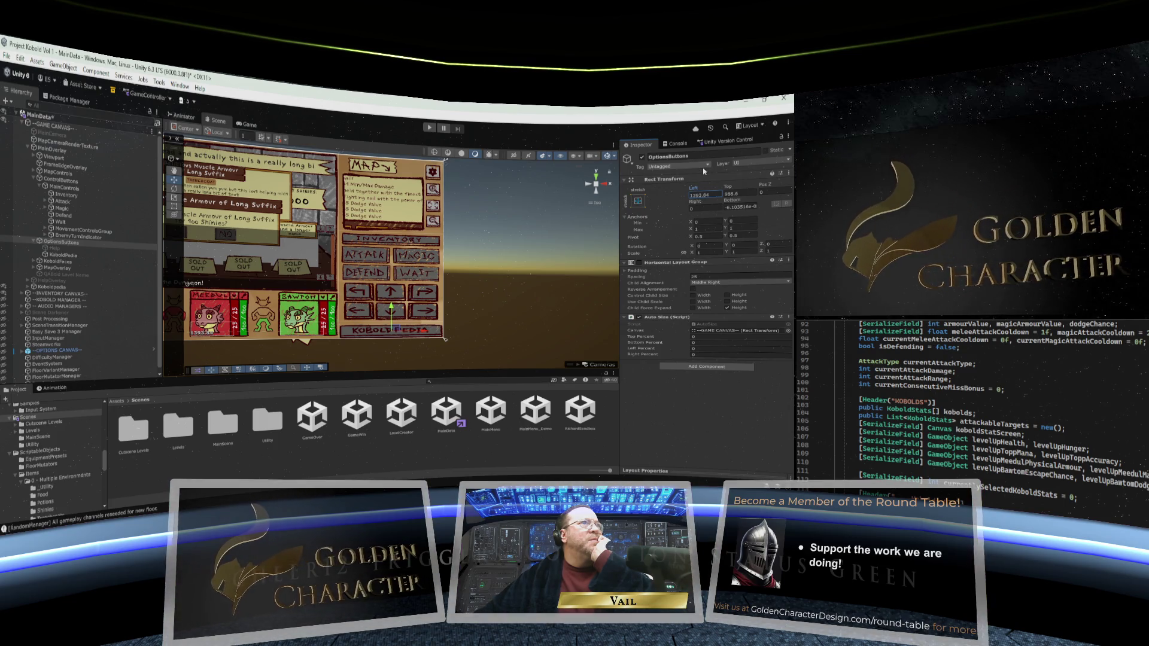
pyautogui.click(733, 203)
pyautogui.moveTo(734, 201)
pyautogui.mouseDown()
pyautogui.moveTo(745, 202)
pyautogui.moveTo(742, 187)
pyautogui.mouseUp()
pyautogui.moveTo(28, 148)
pyautogui.mouseDown()
pyautogui.moveTo(541, 187)
pyautogui.moveTo(447, 185)
pyautogui.moveTo(510, 191)
pyautogui.mouseUp()
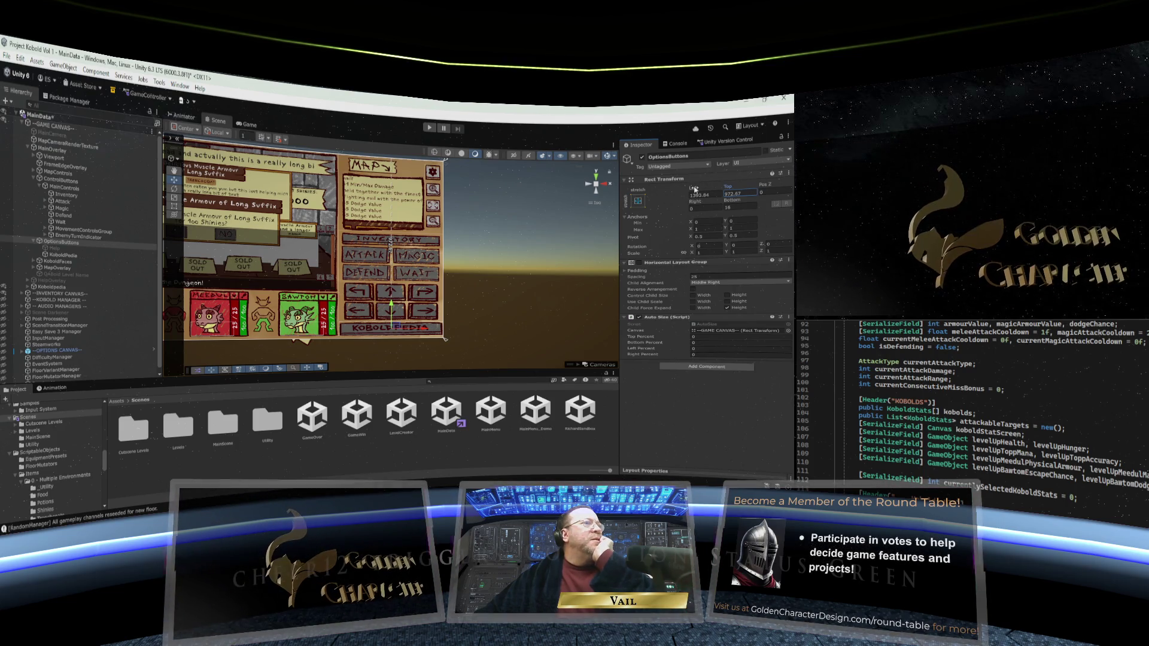
pyautogui.moveTo(694, 201)
pyautogui.mouseDown()
pyautogui.moveTo(728, 199)
pyautogui.moveTo(702, 200)
pyautogui.mouseUp()
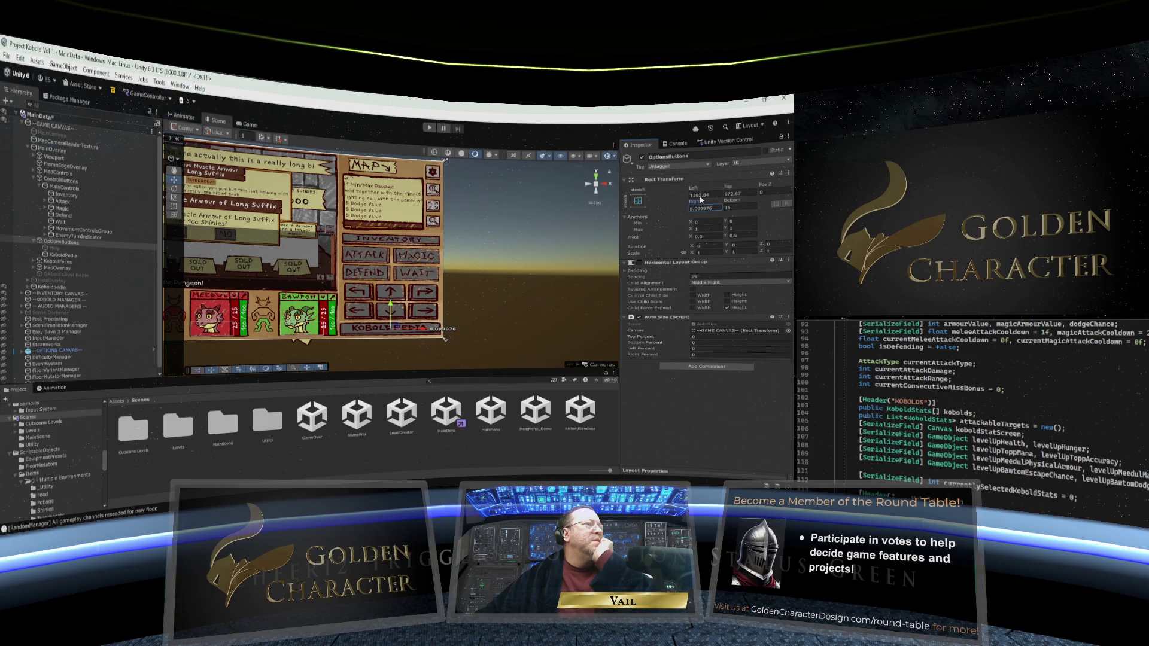
pyautogui.moveTo(702, 200); pyautogui.dragTo(705, 201)
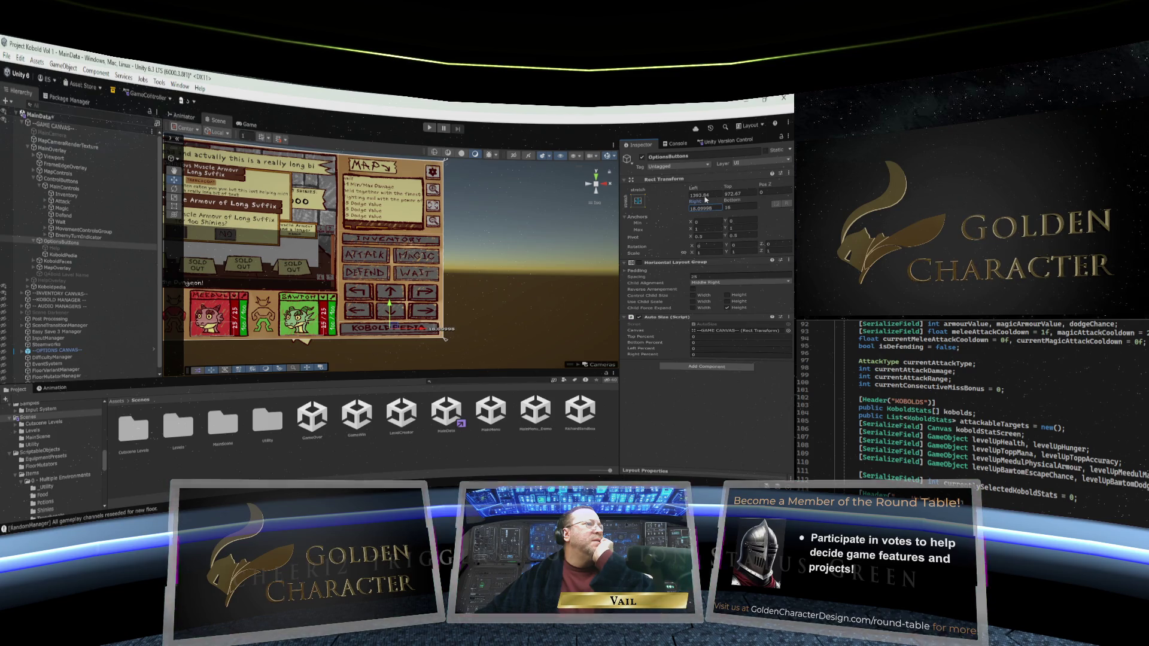
# Step: Fine-tune the offsets to about Left 1418, Right 23, Top 975.6 and Bottom 22.6, then deselect
pyautogui.click(694, 190)
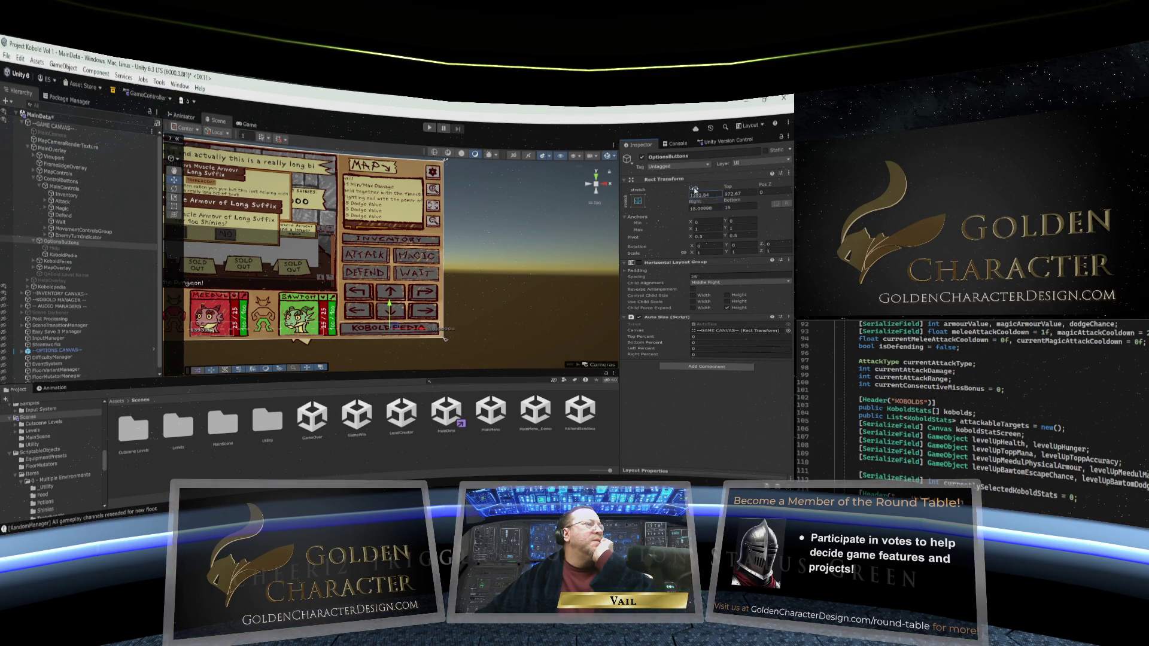
pyautogui.moveTo(727, 187); pyautogui.dragTo(152, 170)
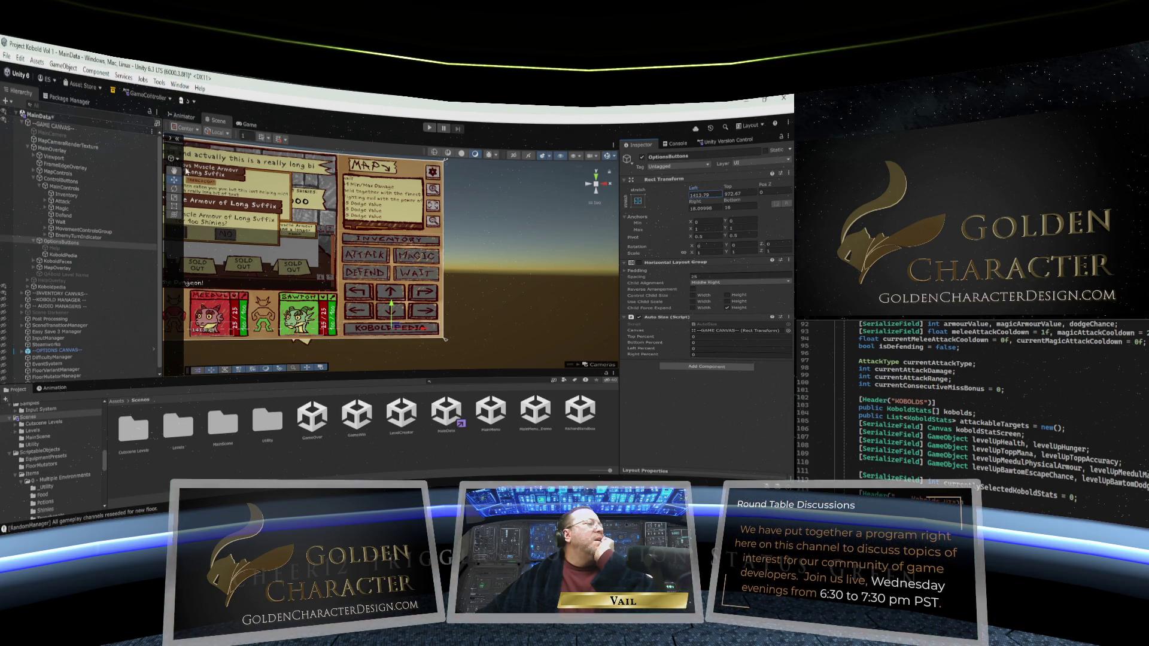
pyautogui.moveTo(202, 171); pyautogui.dragTo(297, 170)
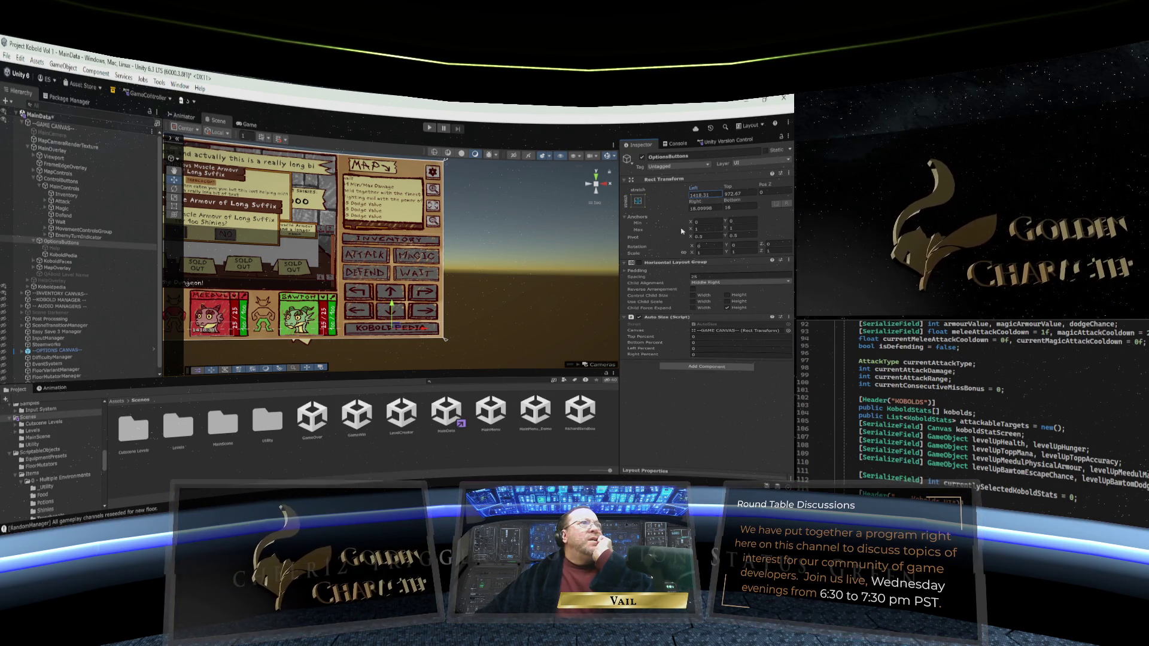
pyautogui.moveTo(696, 205); pyautogui.dragTo(701, 205)
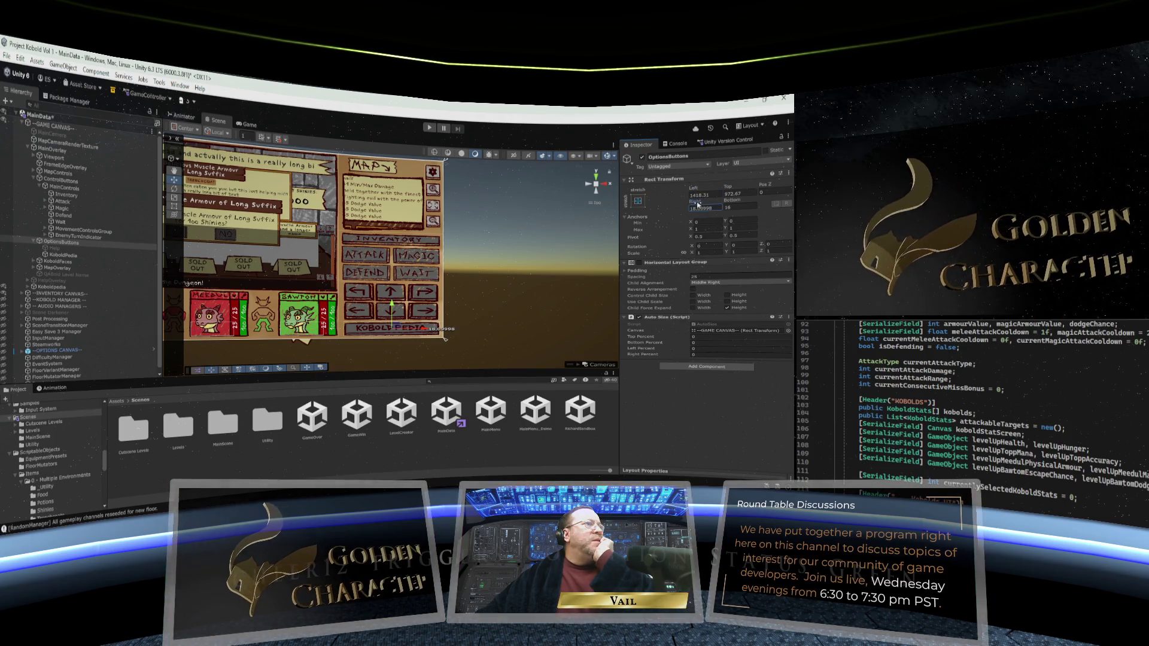
pyautogui.click(729, 190)
pyautogui.moveTo(735, 188); pyautogui.dragTo(741, 188)
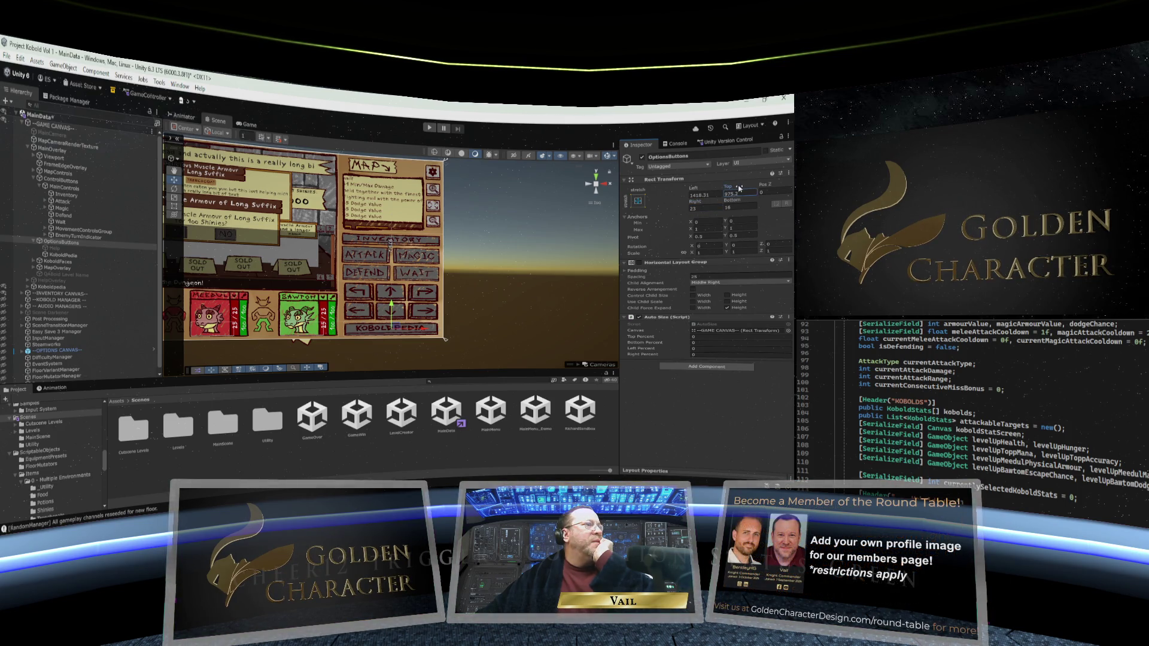
pyautogui.moveTo(733, 204); pyautogui.dragTo(735, 203)
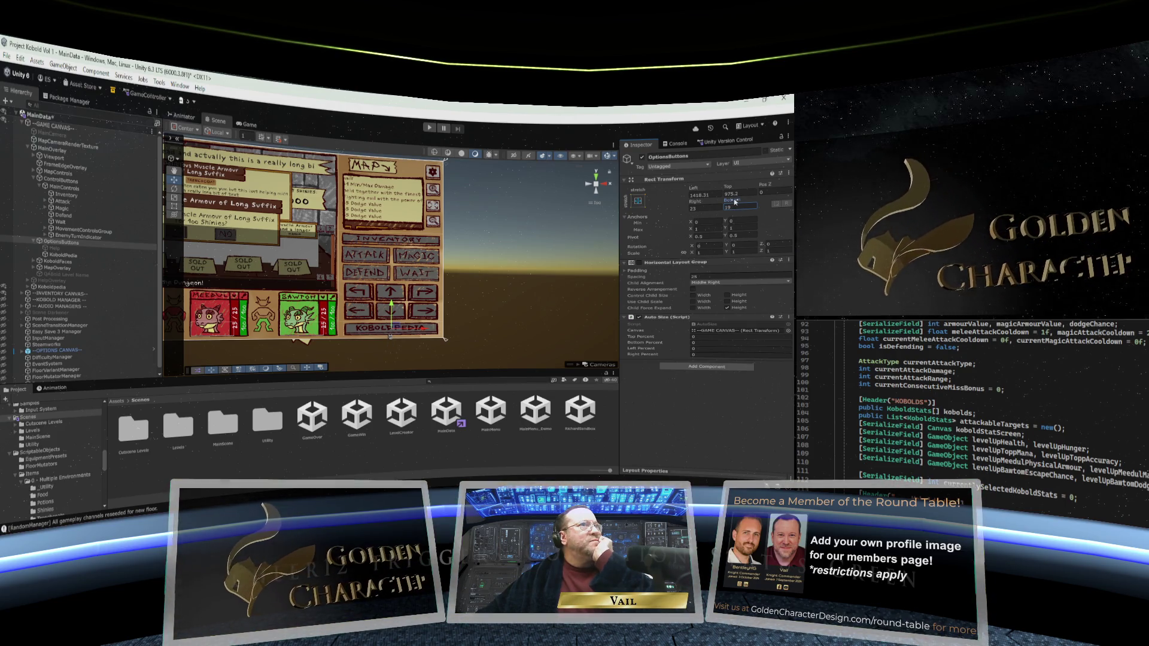
pyautogui.click(589, 287)
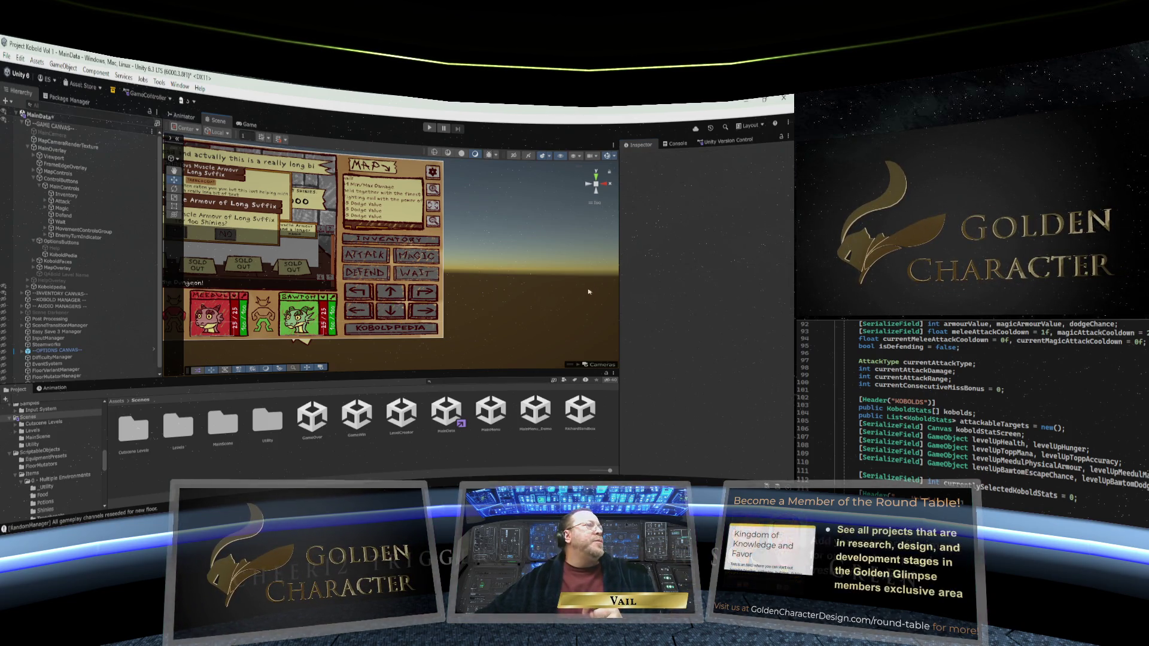
# Step: Reselect OptionsButtons after checking KoboldPedia, and enter 26.15 as the Auto Size Right Percent
pyautogui.click(66, 256)
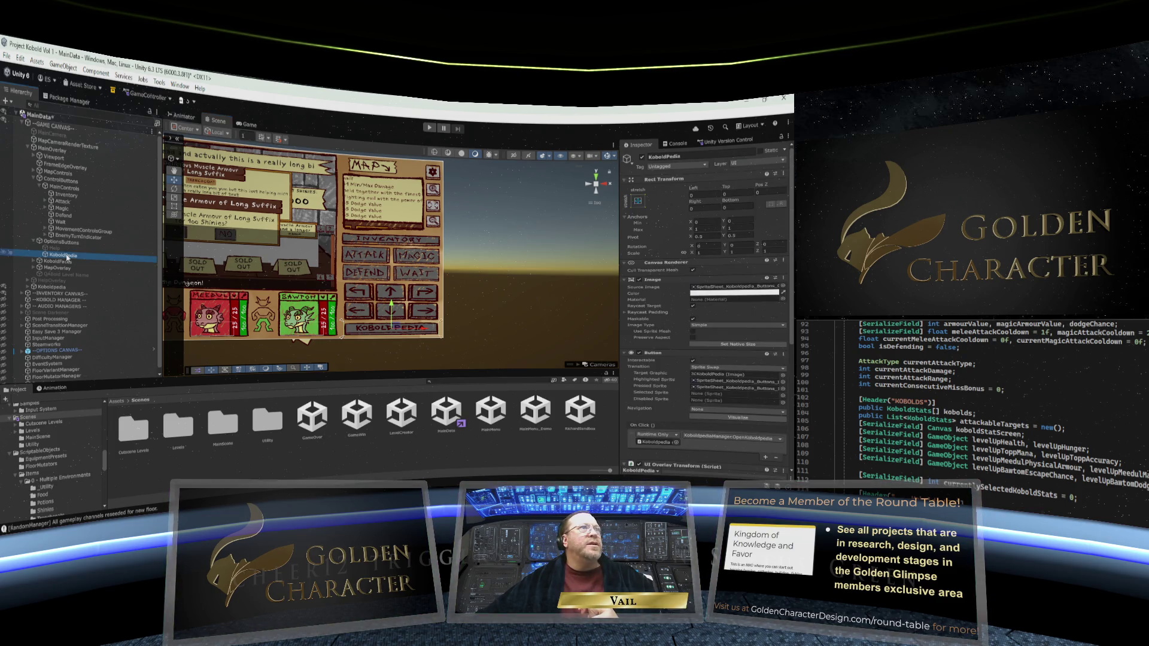
pyautogui.click(60, 243)
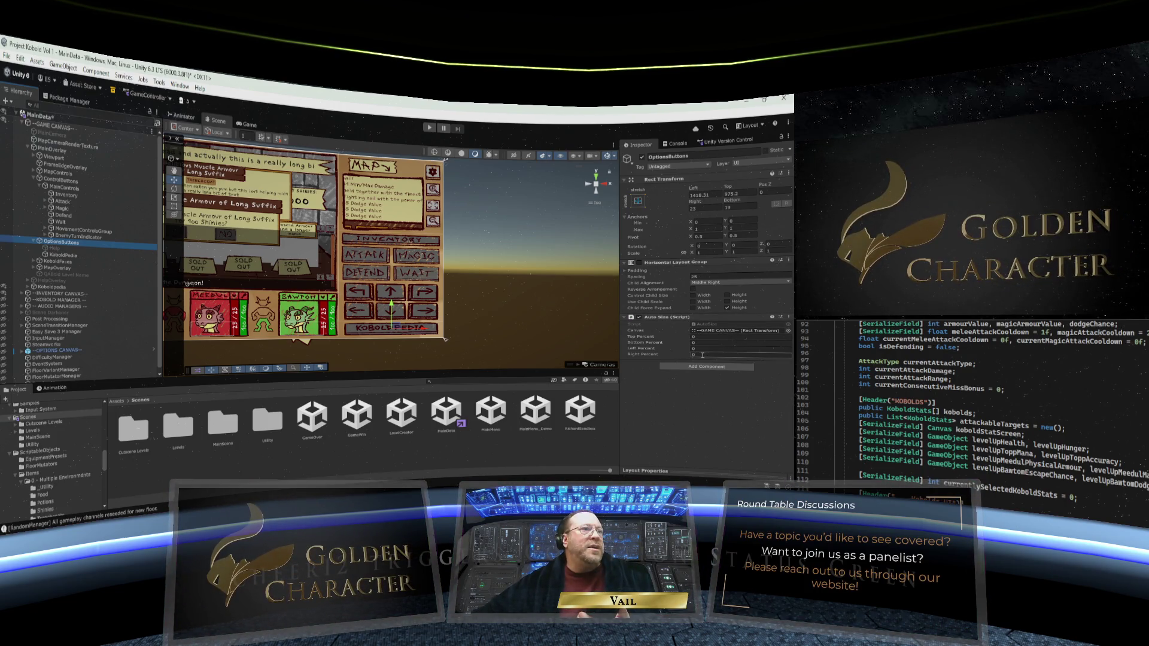
pyautogui.click(700, 357)
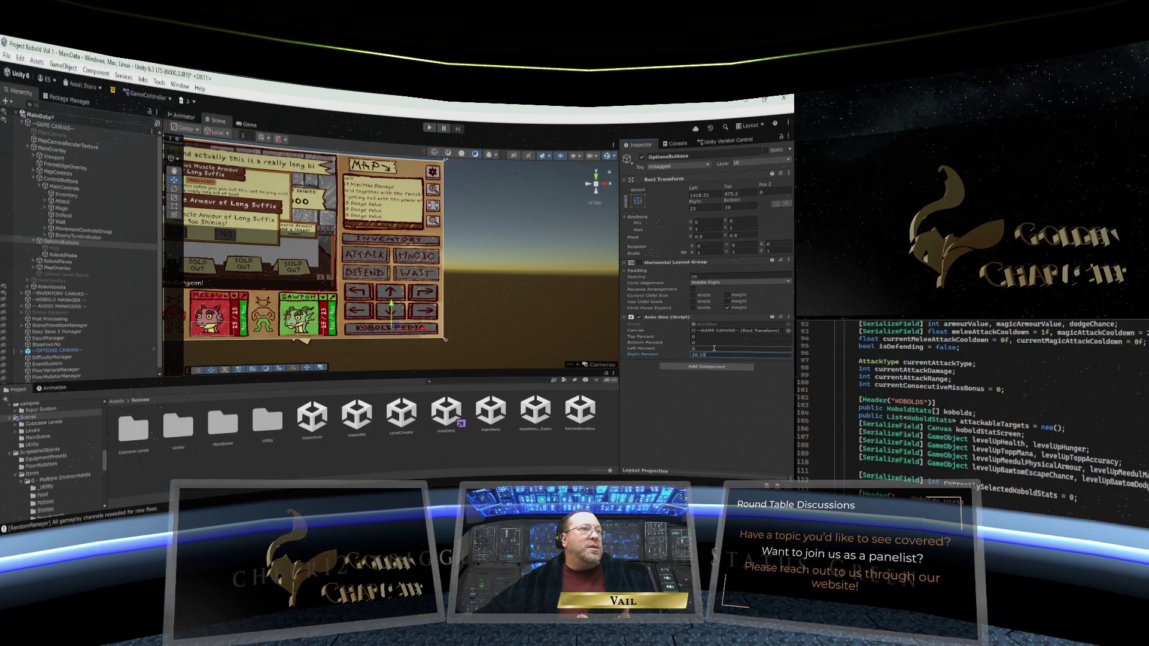
# Step: Set the Auto Size Left Percent to 98.8 and begin entering the Bottom Percent
pyautogui.click(714, 348)
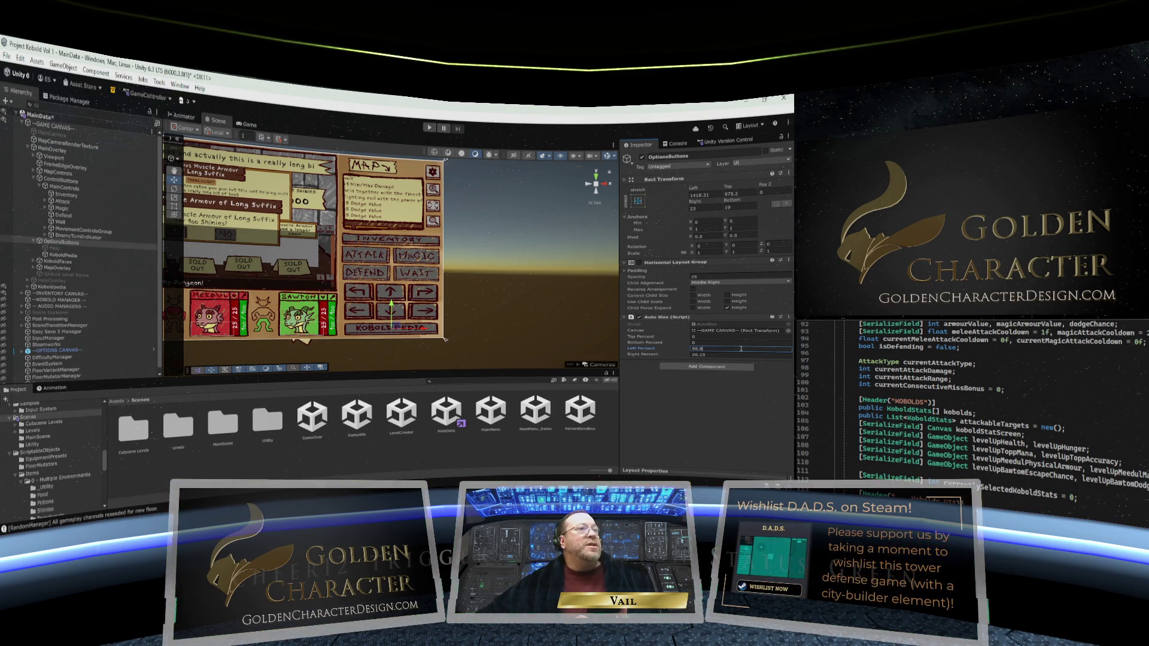
pyautogui.click(714, 343)
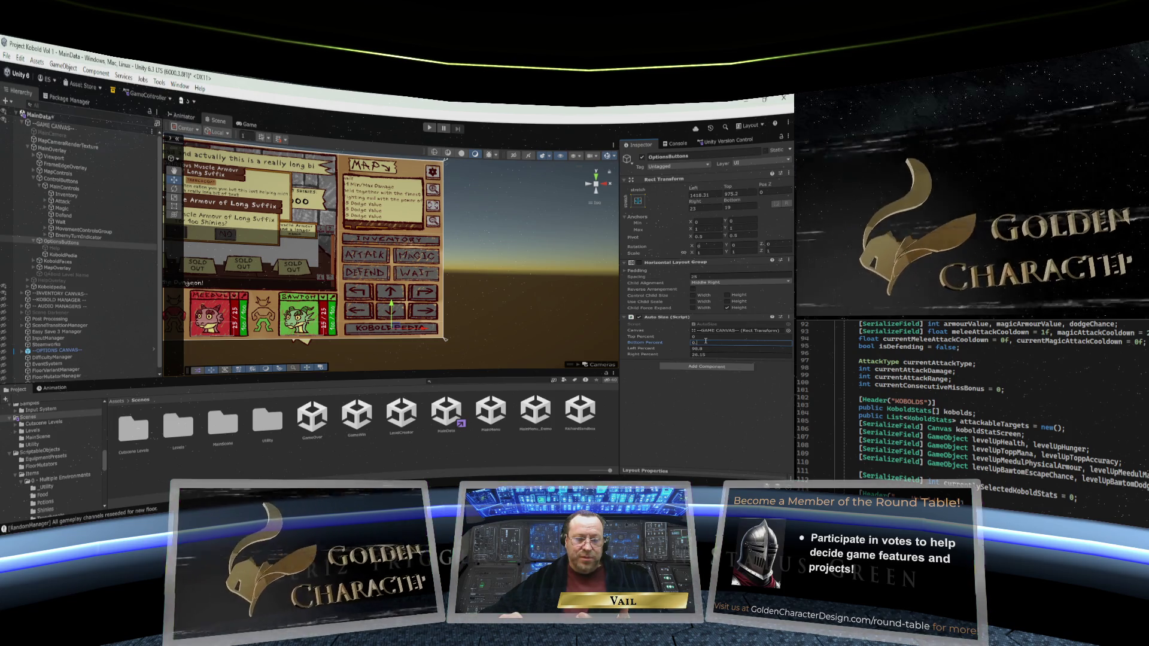
pyautogui.write('1')
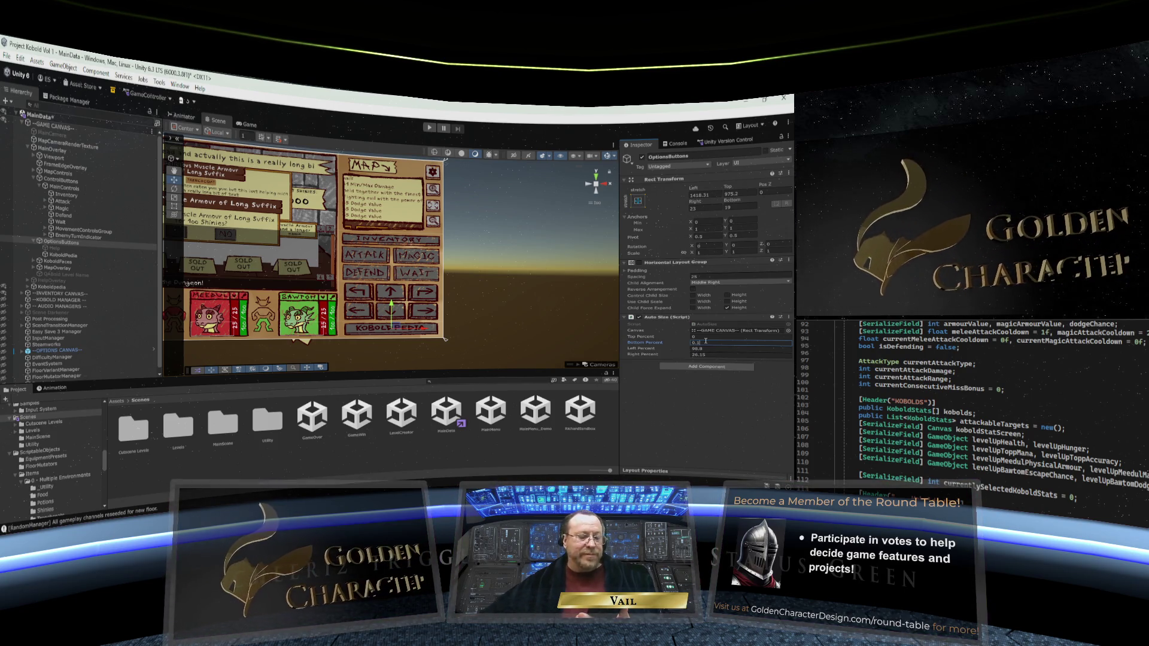
# Step: Fill in the OptionsButtons Auto Size Bottom Percent (0.1) and Top Percent margins
pyautogui.click(710, 337)
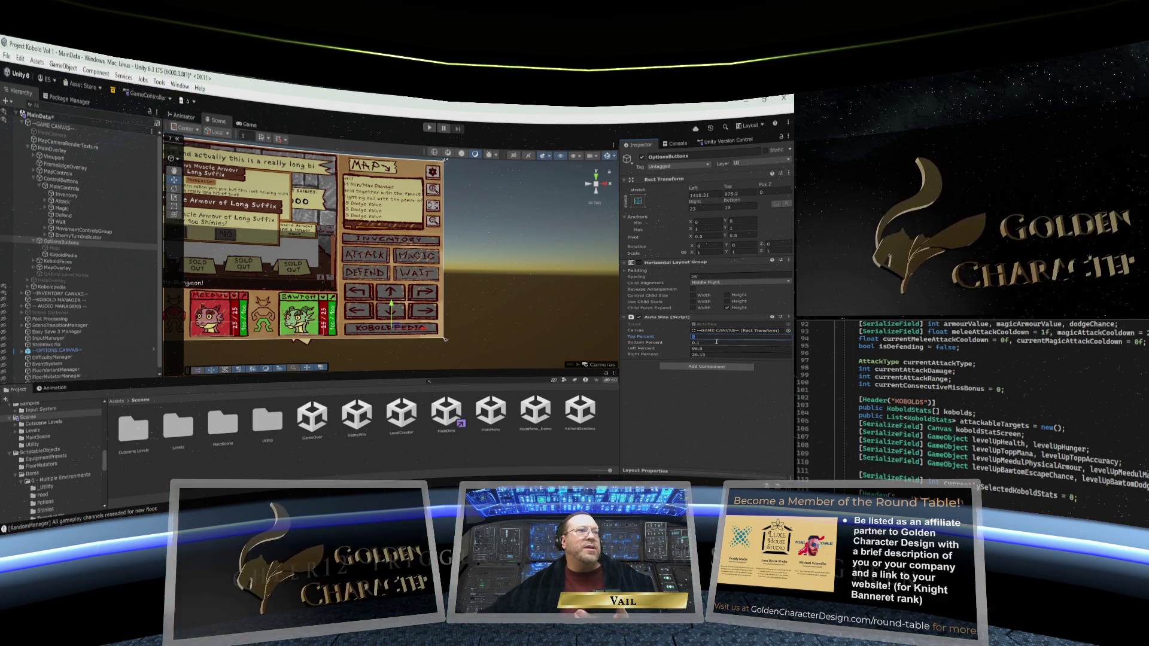
pyautogui.click(717, 343)
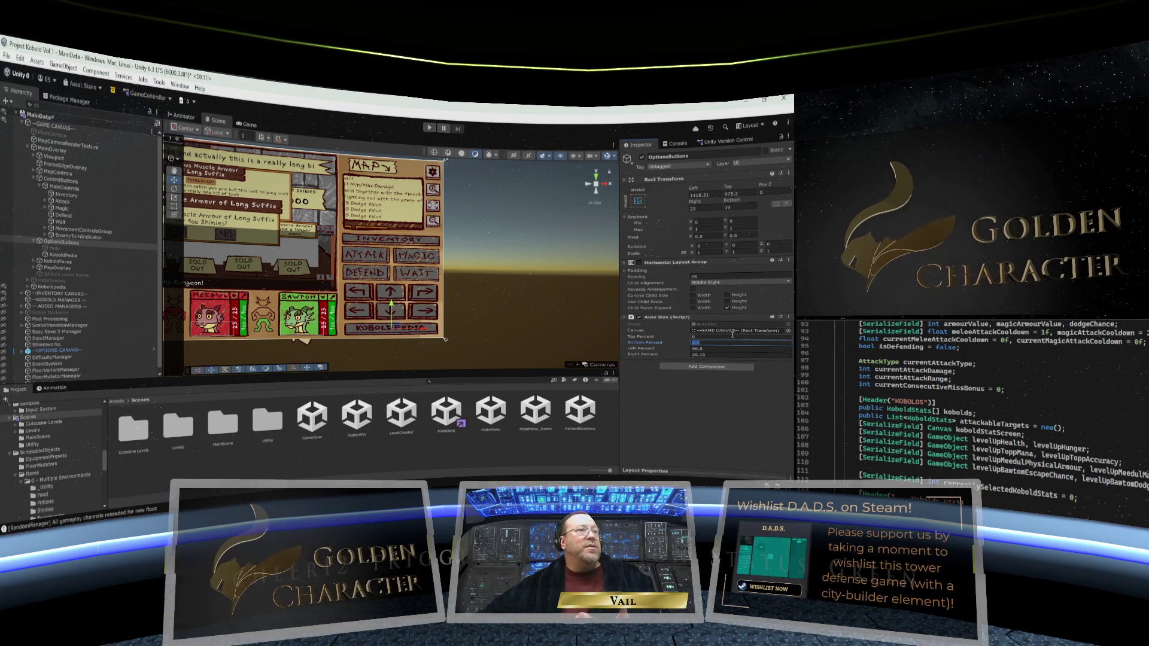
pyautogui.click(702, 337)
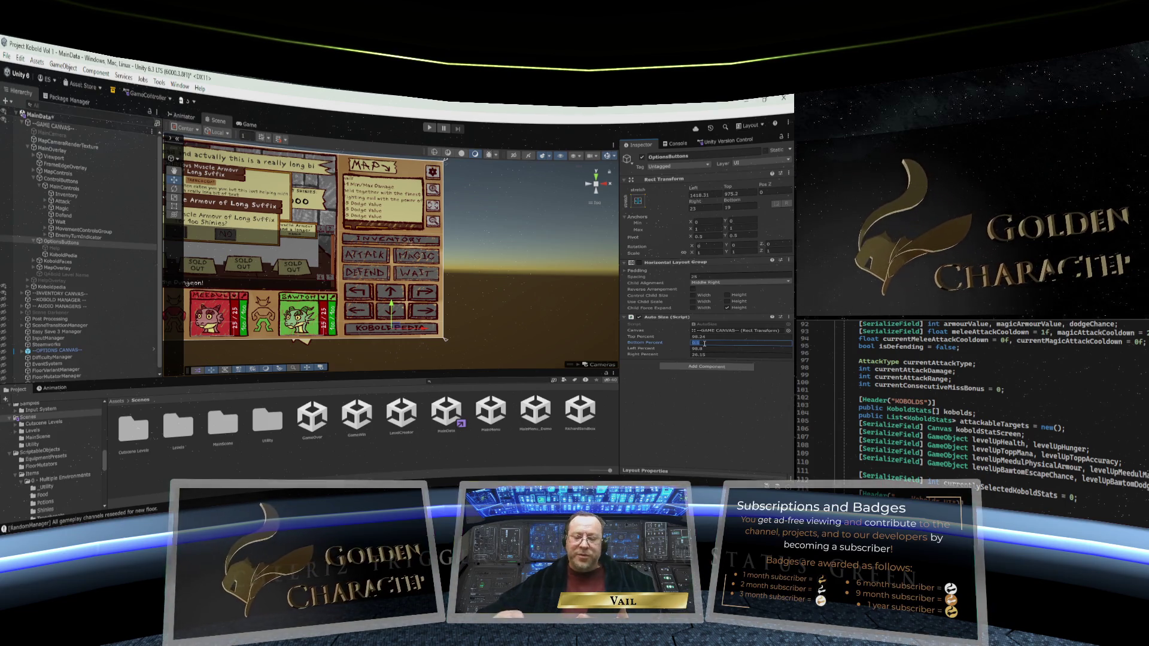
pyautogui.write('9')
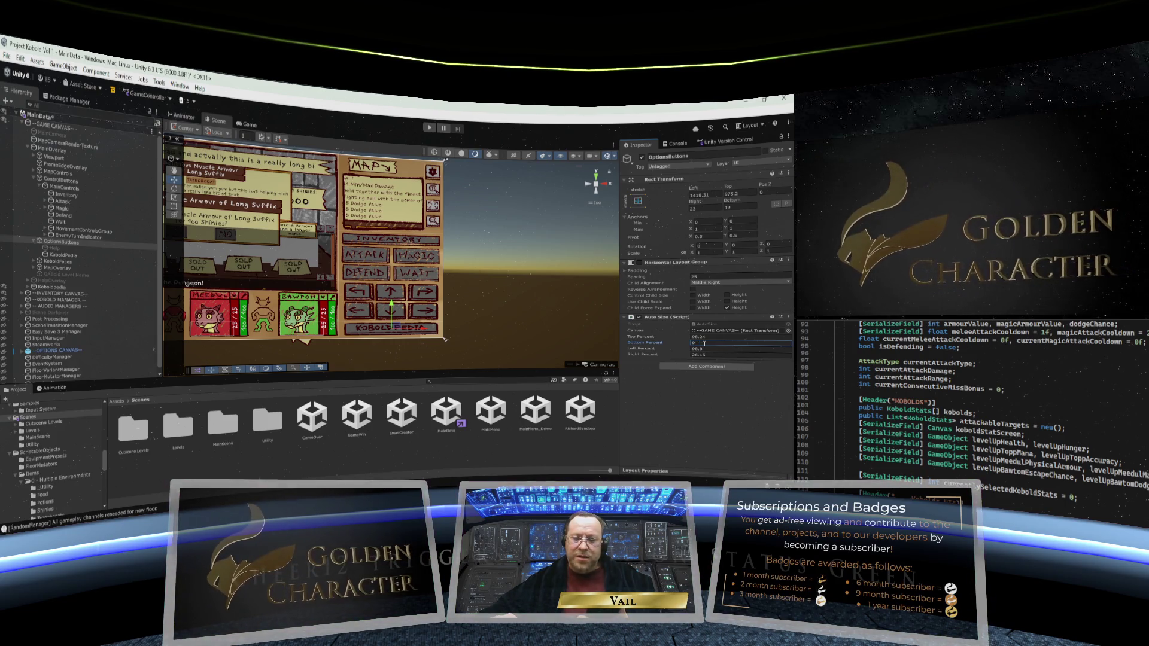
pyautogui.write('.72')
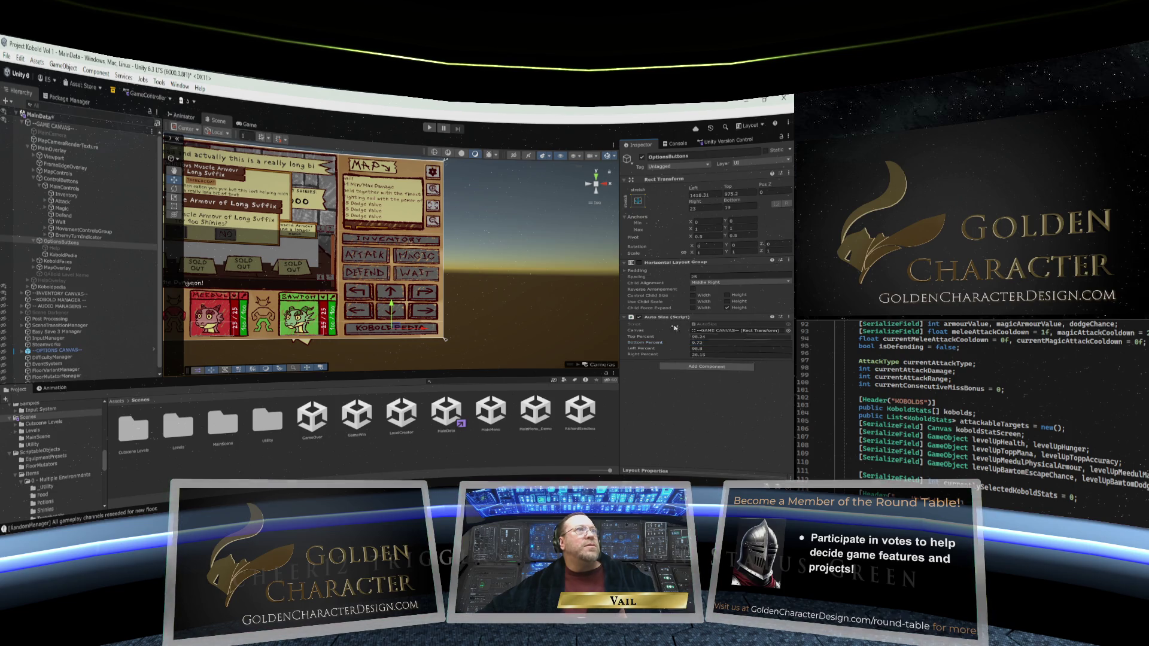
pyautogui.click(7, 55)
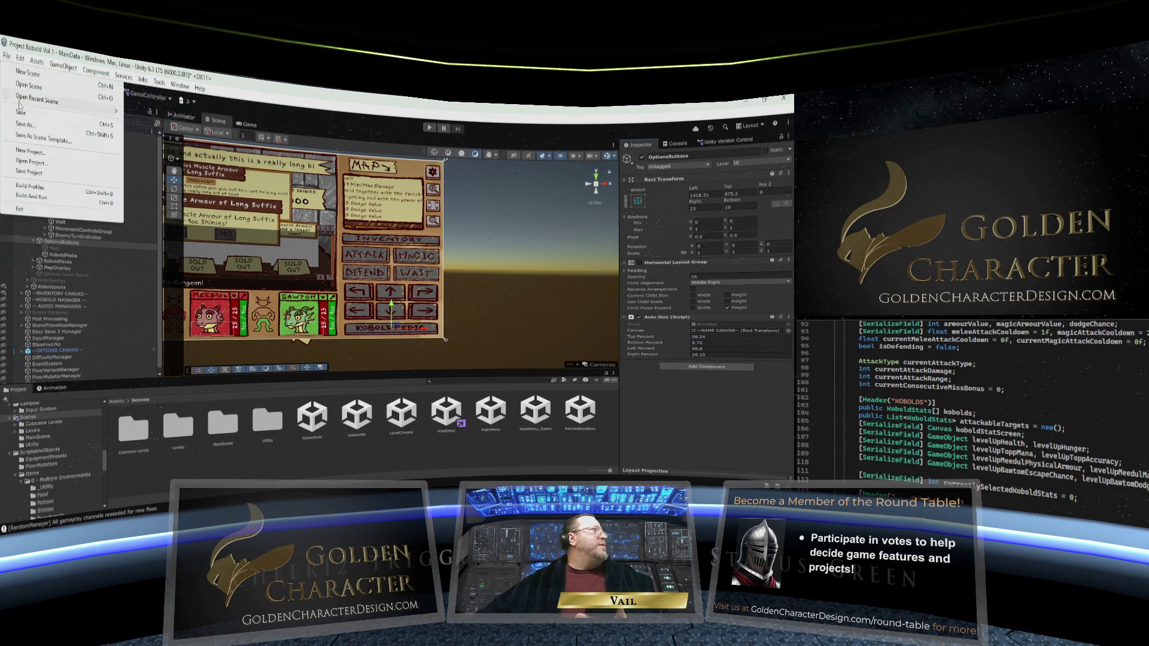
# Step: Save the MainData scene, preview it in the Game view, and open the MainMenu scene
pyautogui.click(27, 118)
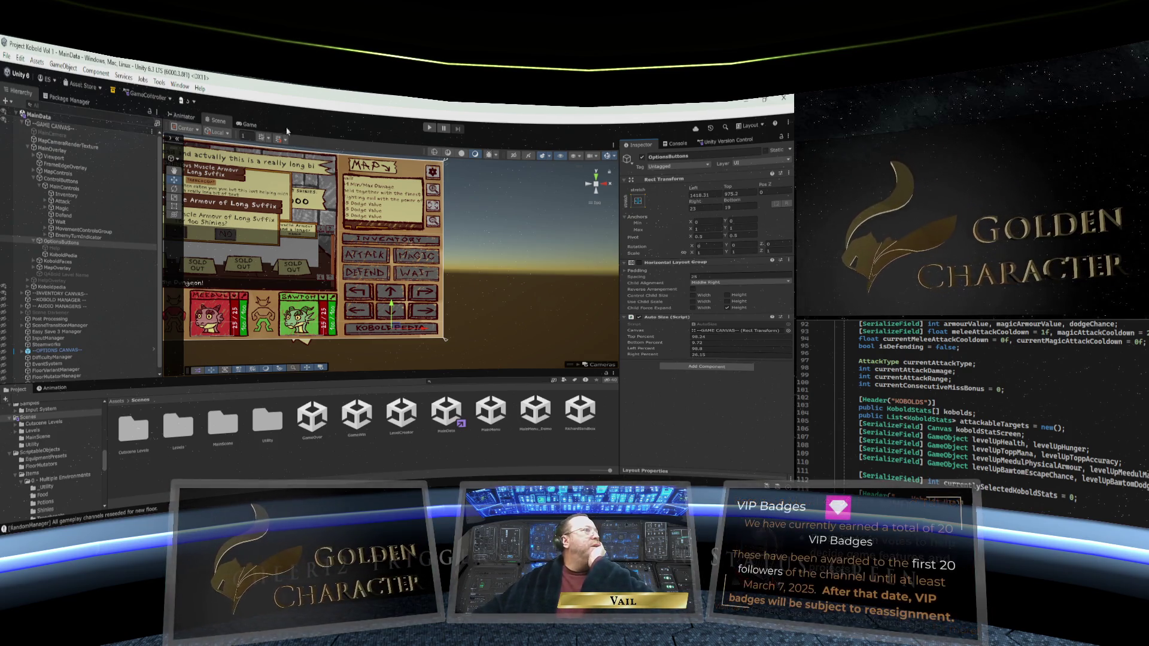
pyautogui.click(504, 281)
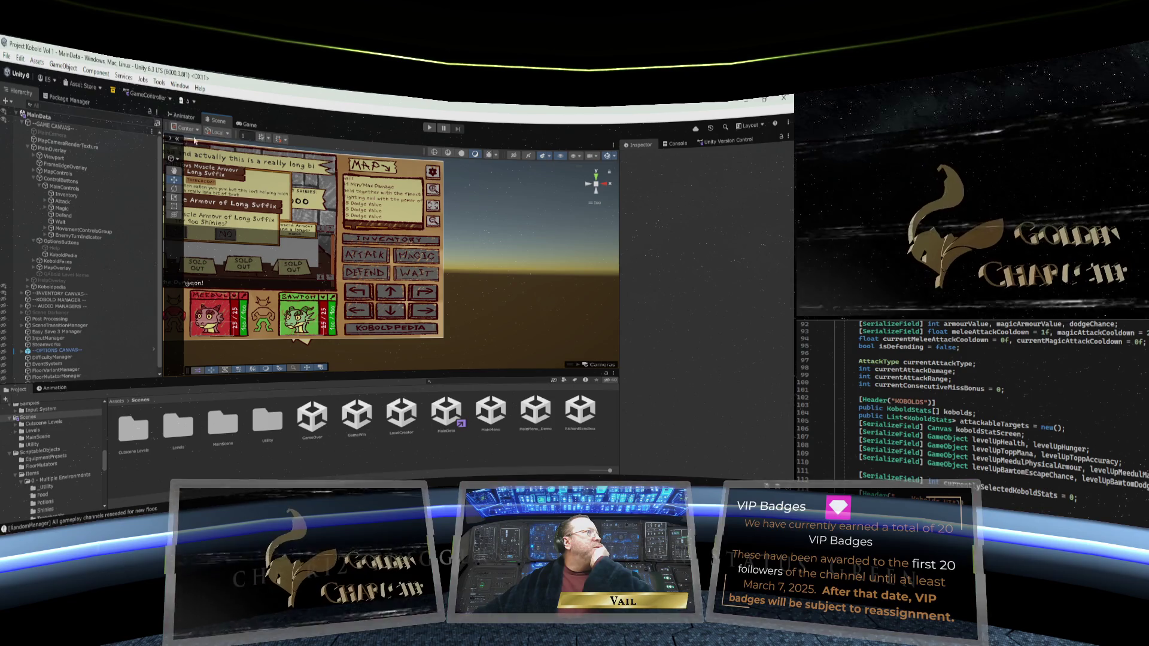
pyautogui.click(243, 124)
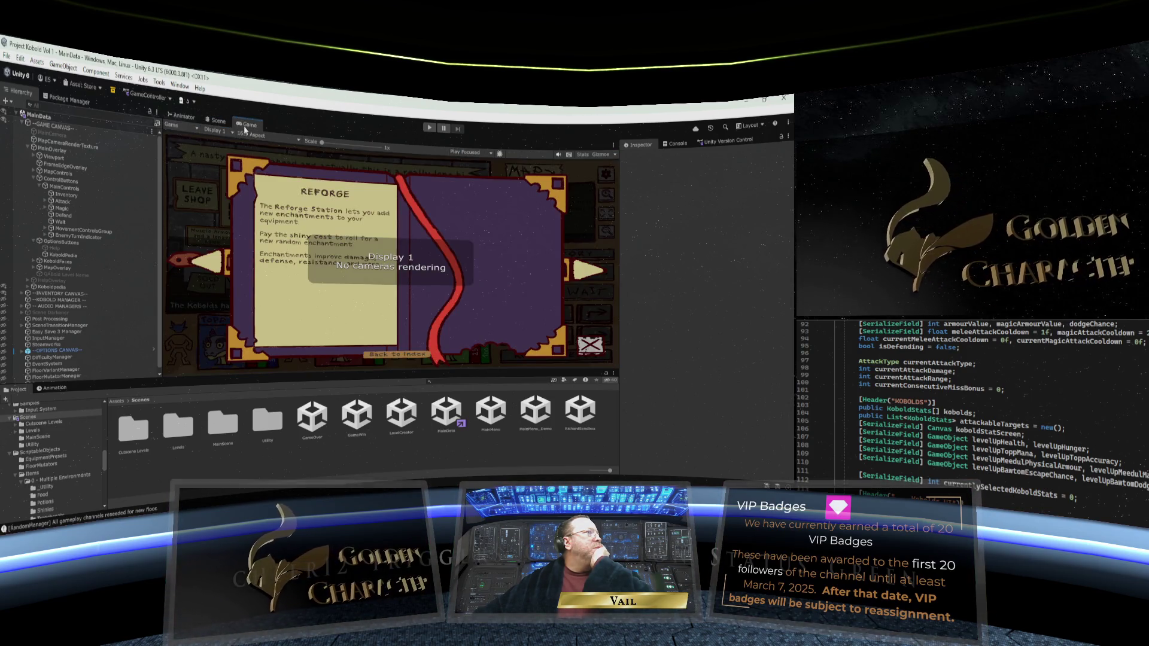
pyautogui.click(217, 123)
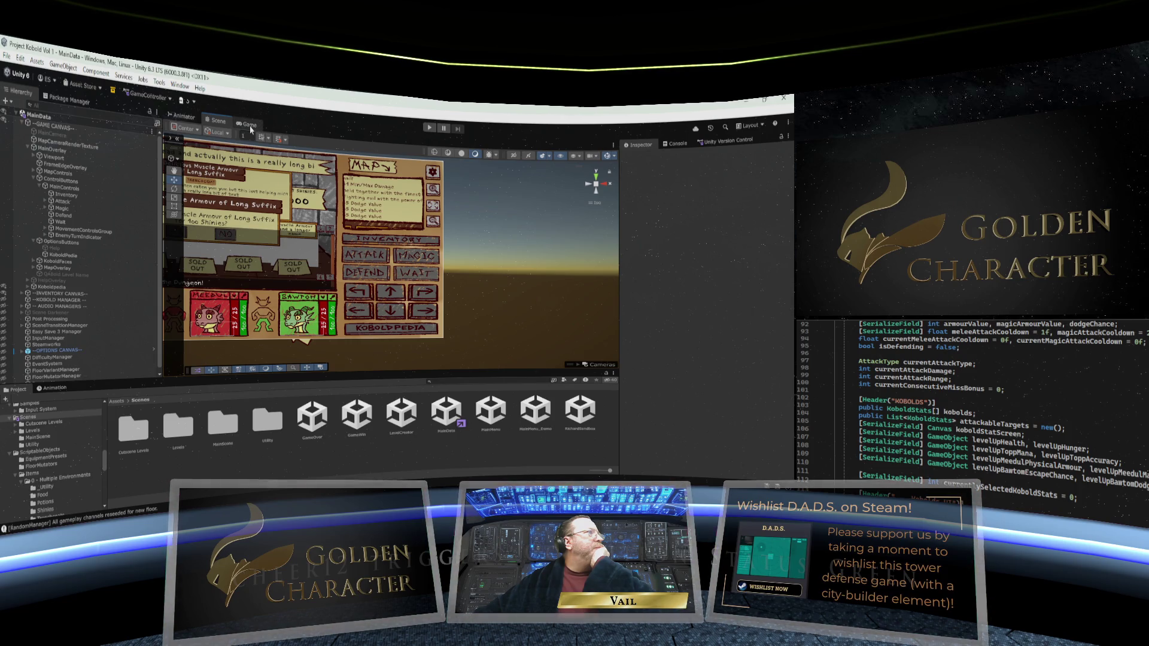
pyautogui.doubleClick(492, 413)
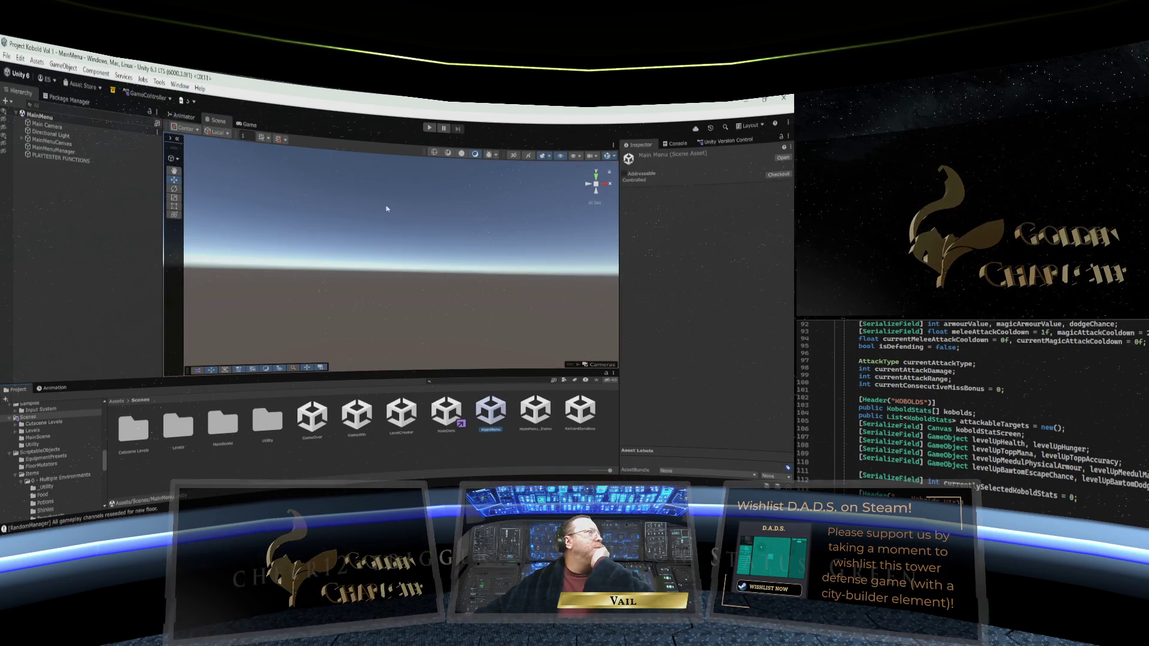
# Step: Play-test from the main menu into the dungeon using an empty save slot and Standard Quest, then stop
pyautogui.click(249, 127)
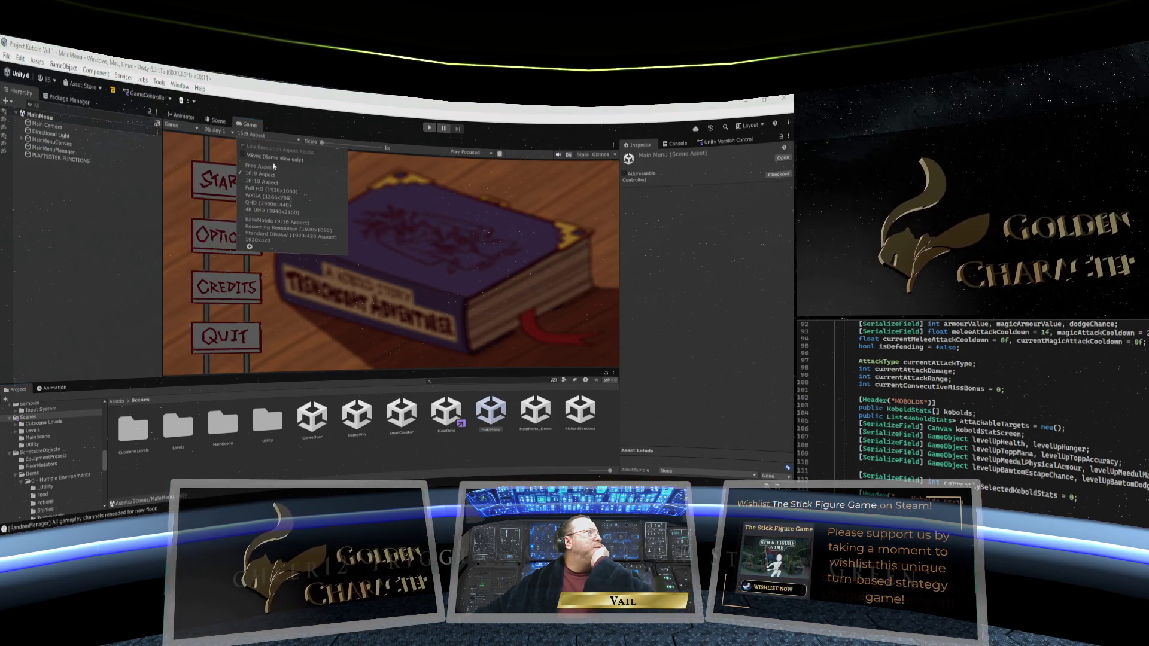
pyautogui.moveTo(325, 379); pyautogui.dragTo(329, 334)
pyautogui.click(428, 128)
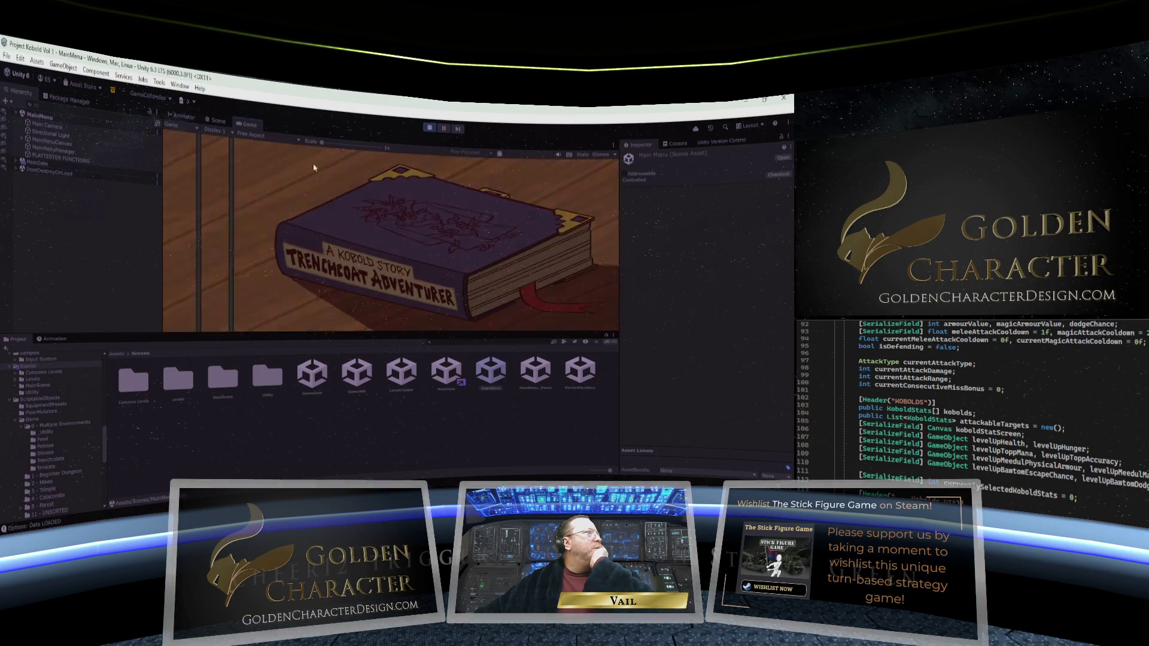
pyautogui.click(223, 179)
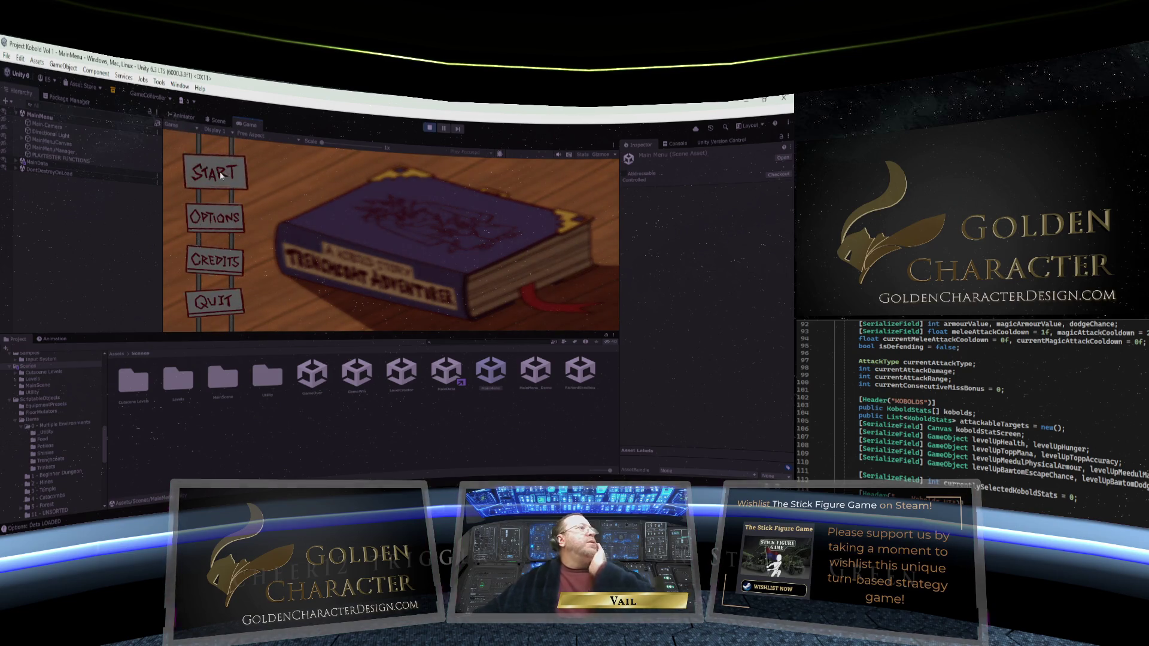
pyautogui.click(299, 270)
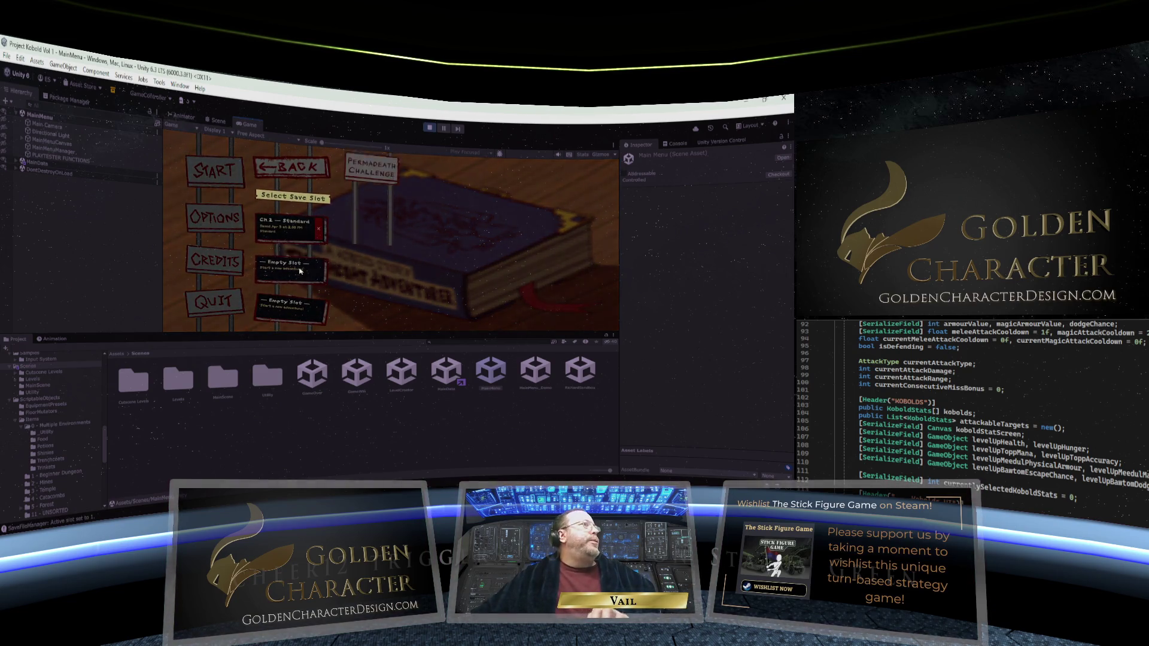
pyautogui.click(372, 223)
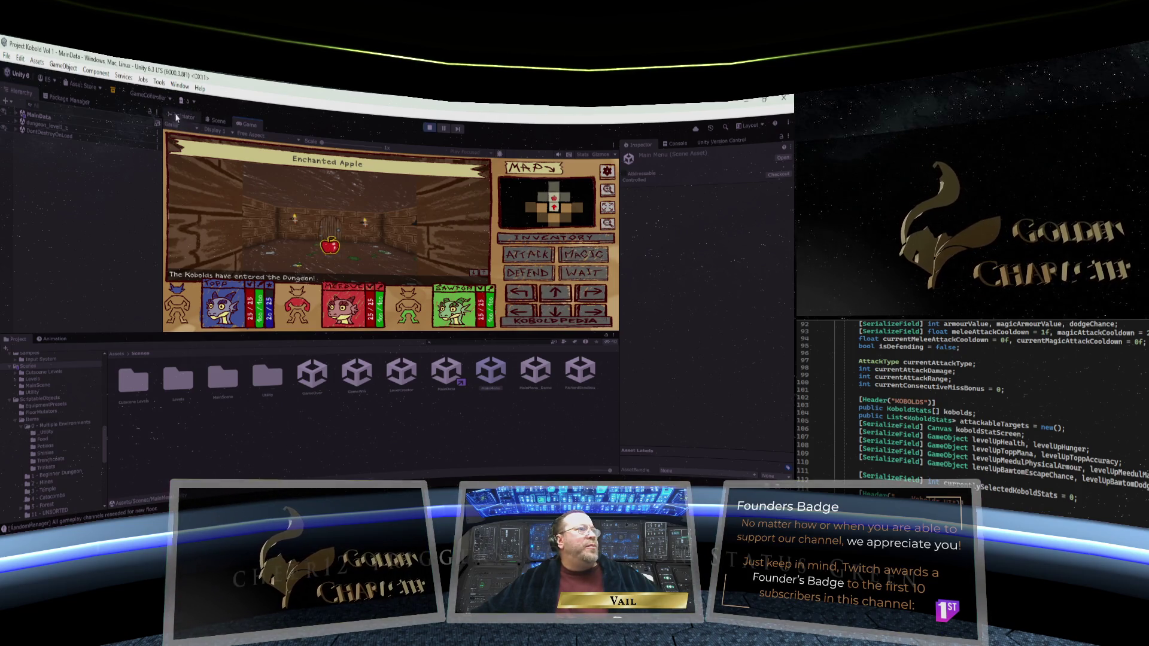
pyautogui.click(427, 130)
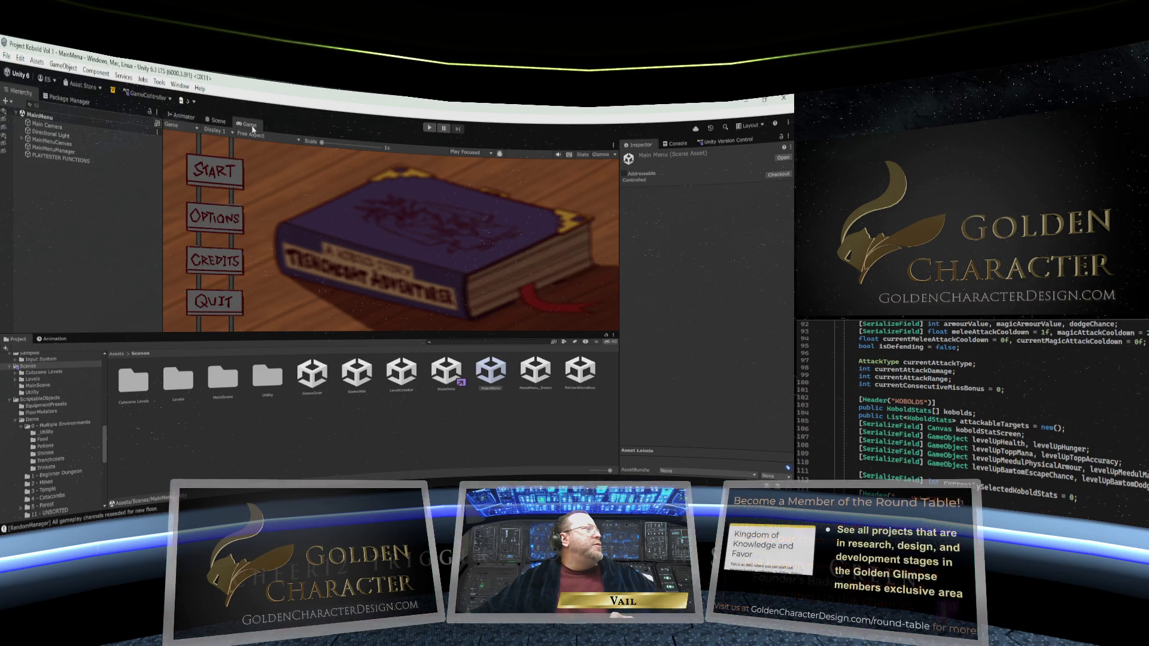
# Step: Set the Game view aspect to 16:9 and enlarge the Game view
pyautogui.click(260, 138)
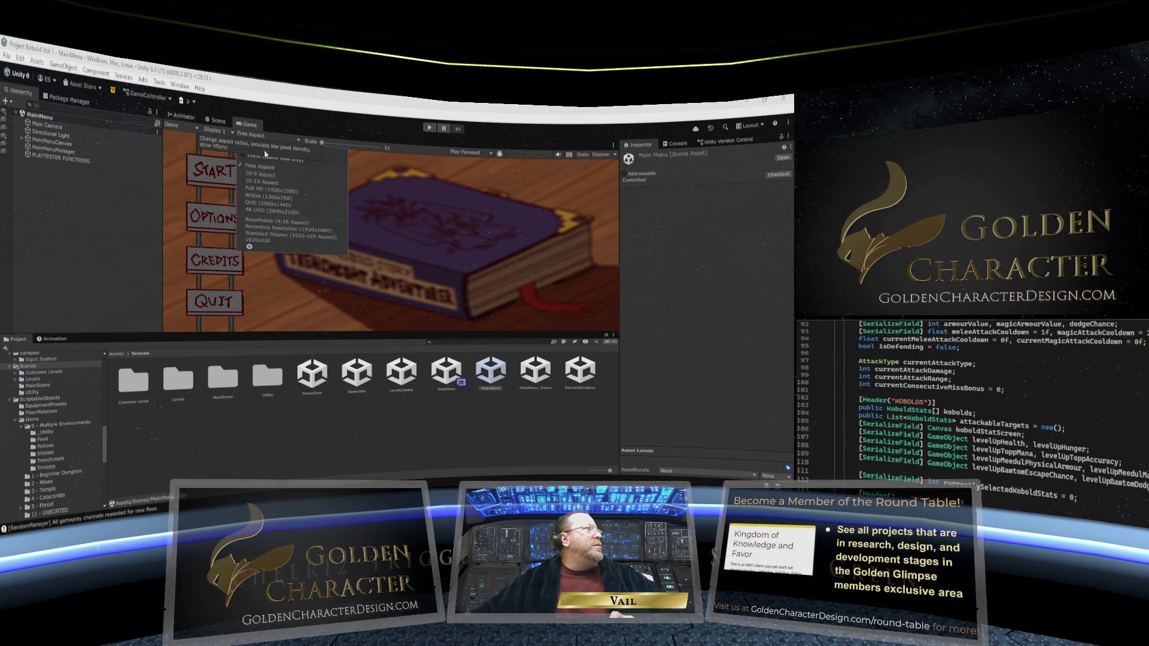
pyautogui.click(267, 158)
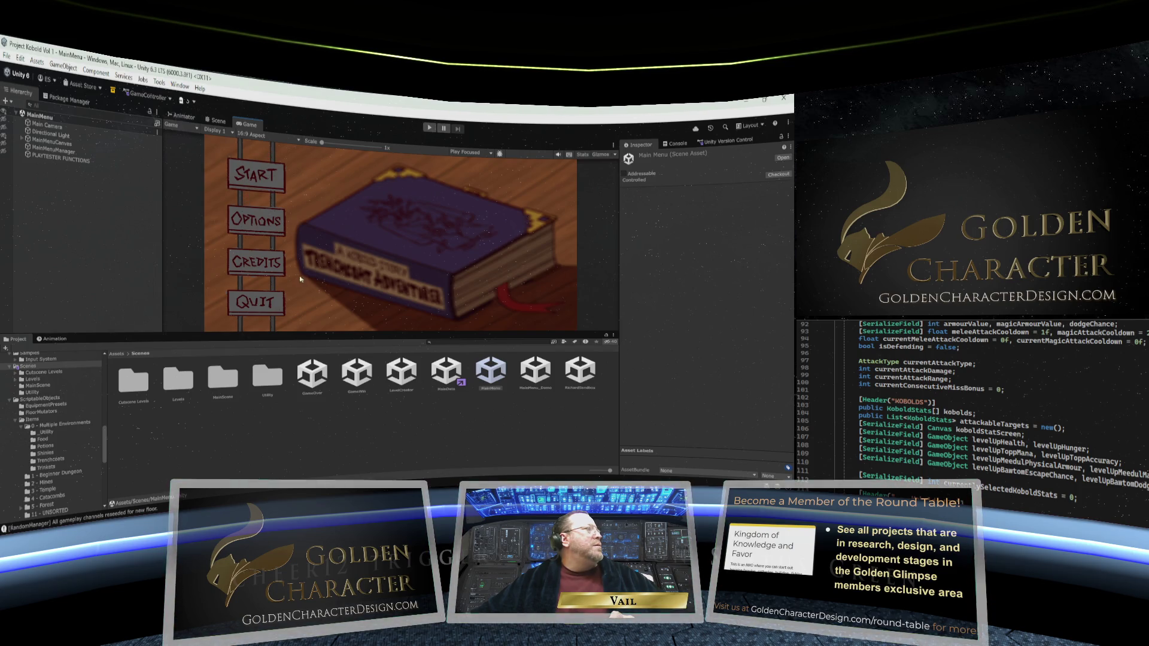
pyautogui.moveTo(303, 333); pyautogui.dragTo(300, 370)
# Step: Play-test a Standard Quest in an empty slot, pick up the apple, then stop Play
pyautogui.click(430, 128)
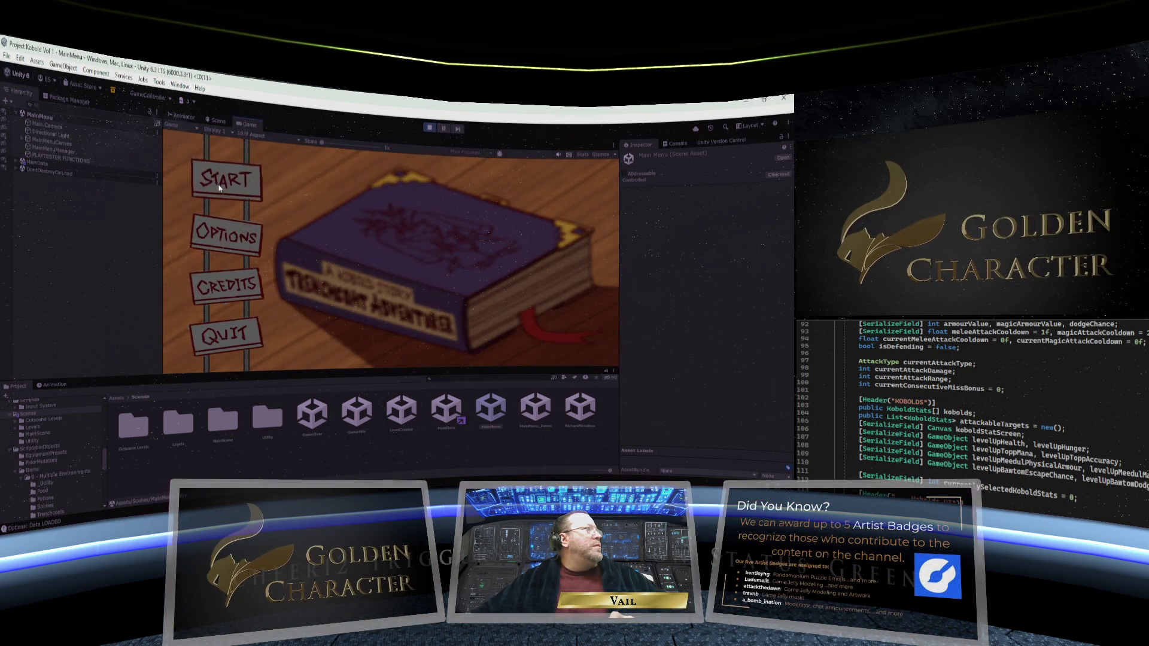
pyautogui.click(220, 188)
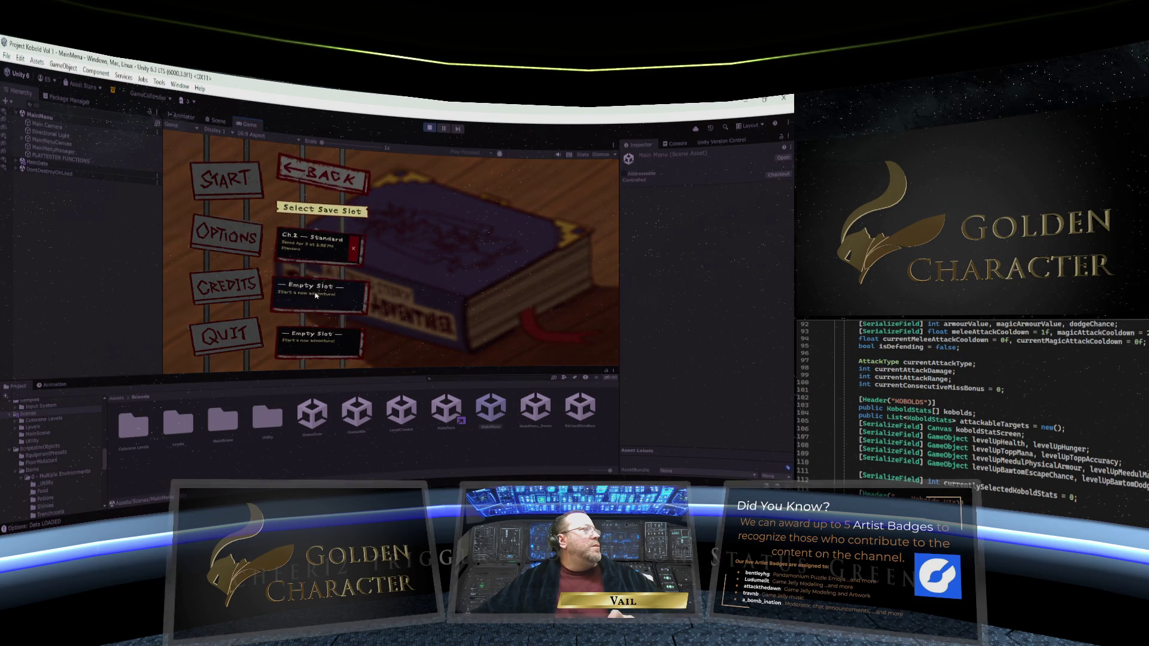
pyautogui.click(316, 295)
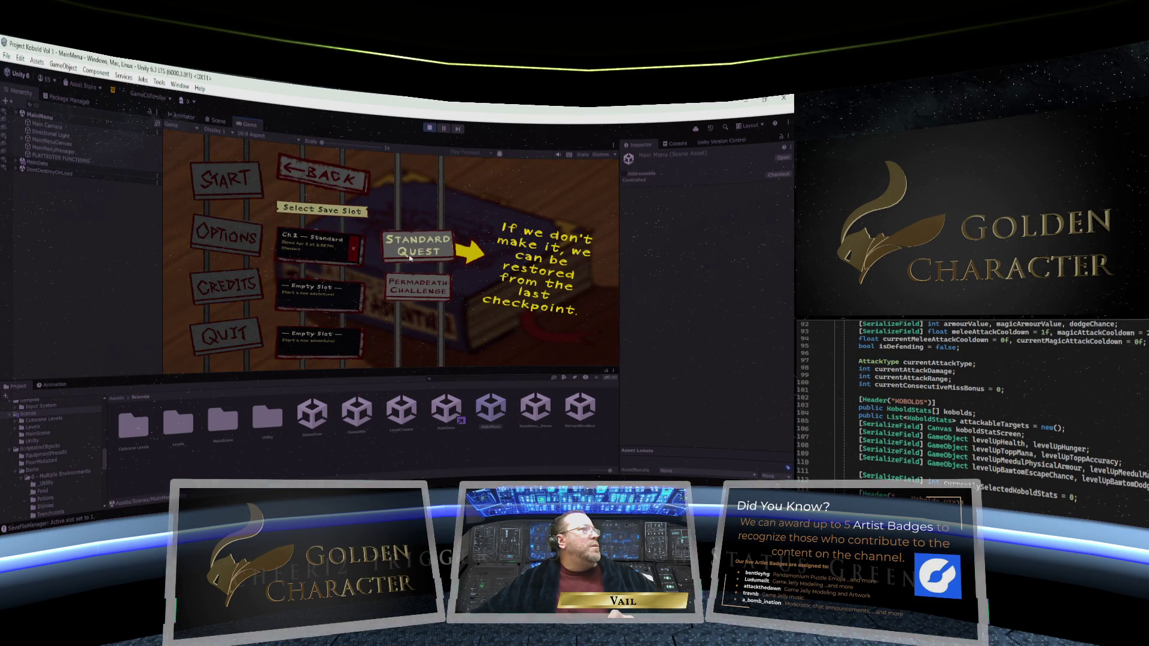
pyautogui.click(411, 258)
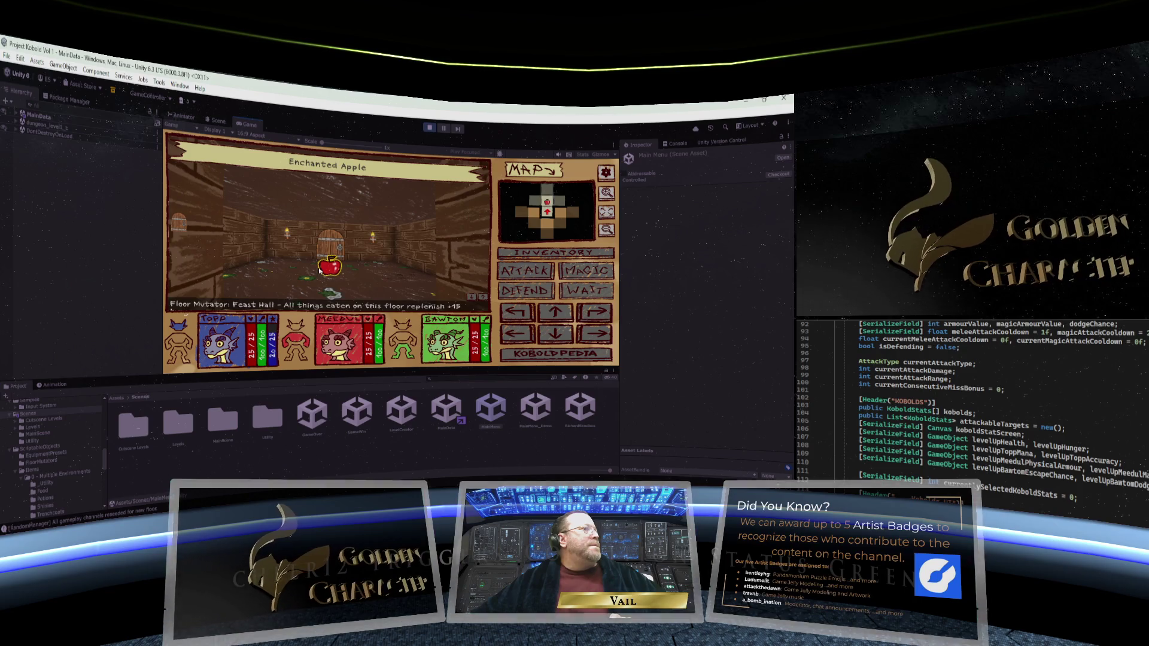
pyautogui.click(321, 269)
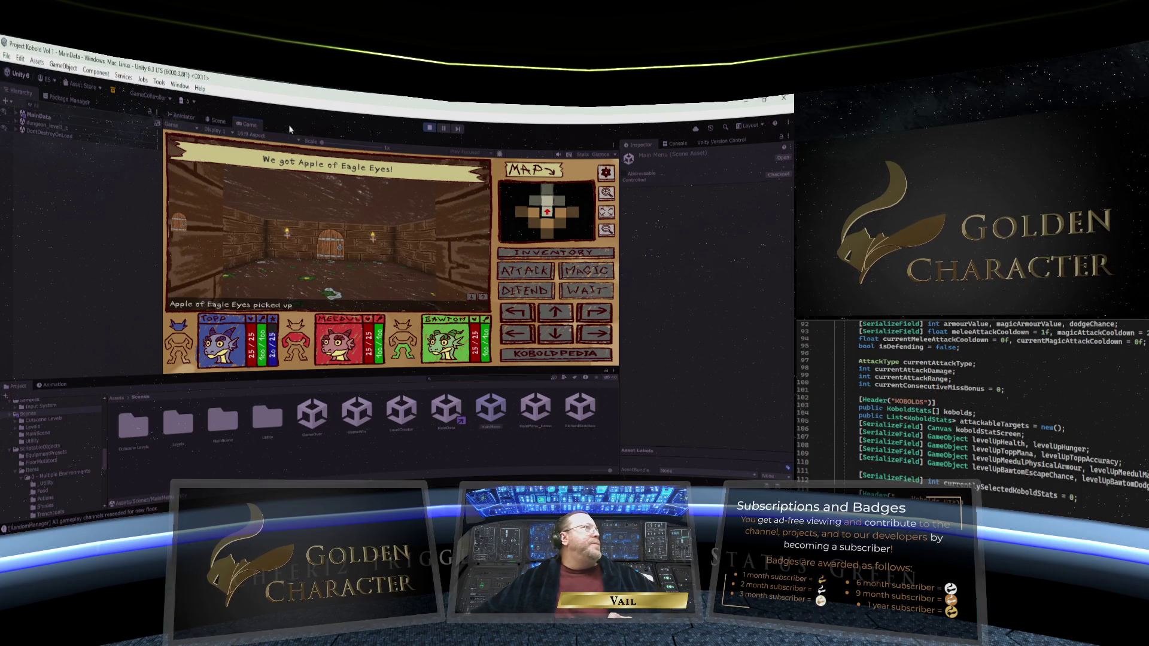
pyautogui.click(429, 128)
pyautogui.click(7, 56)
pyautogui.click(8, 56)
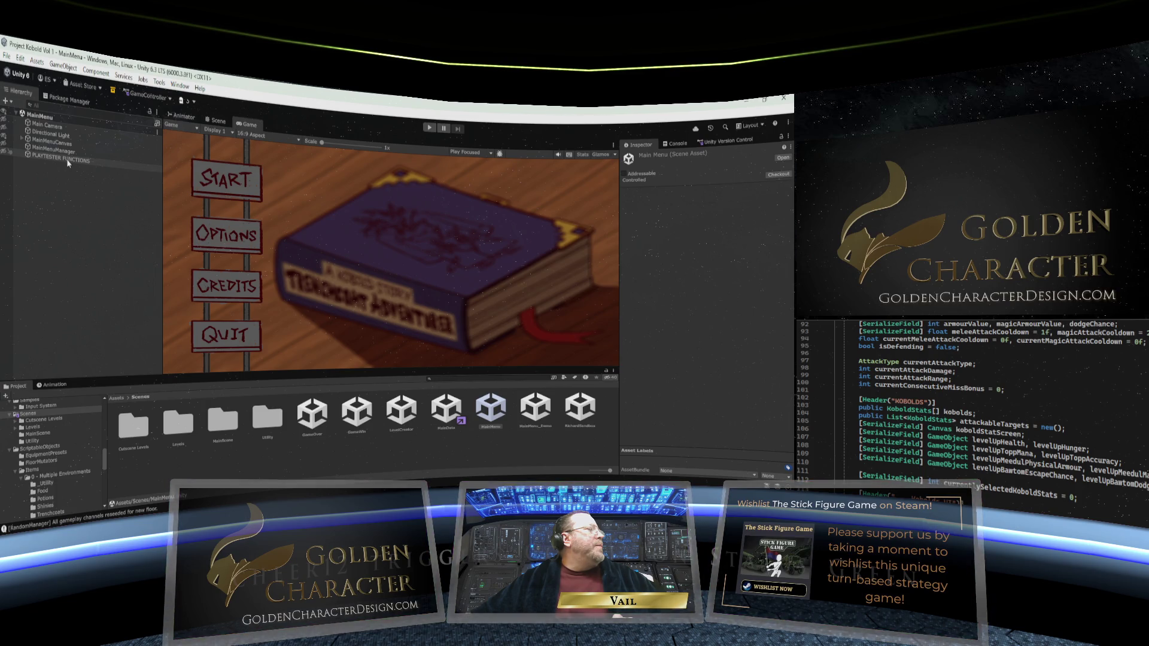
# Step: Check in the pending changes to Unity Version Control with summary 'Inventory Canvas UI Rescaling'
pyautogui.click(735, 144)
pyautogui.moveTo(619, 241); pyautogui.dragTo(461, 242)
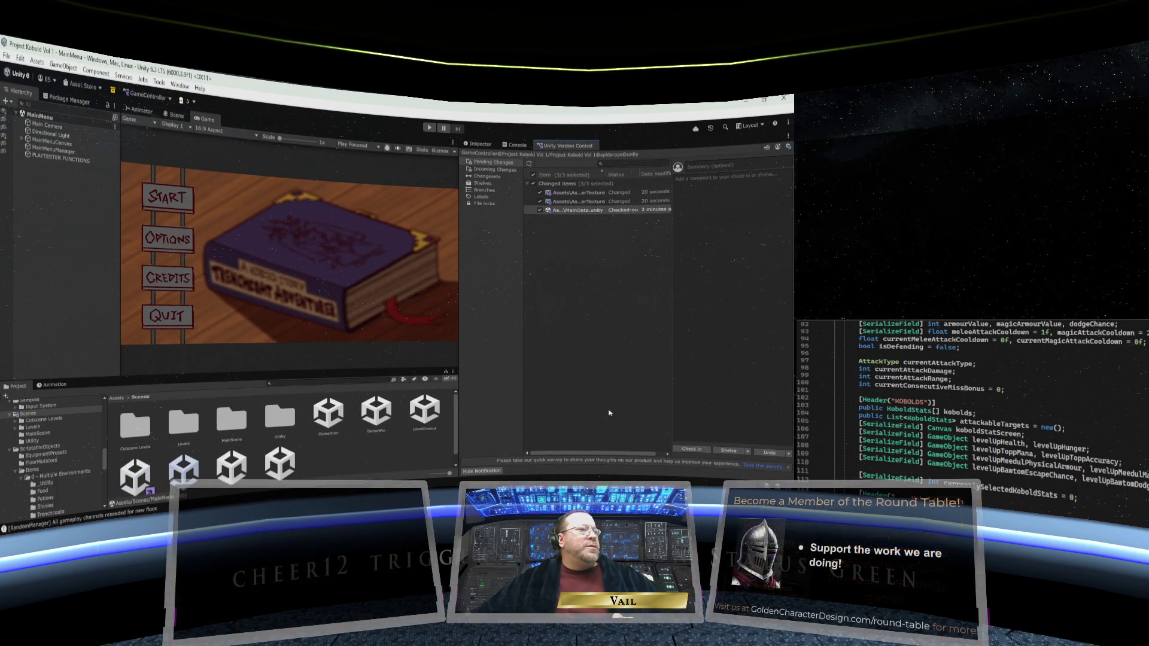
pyautogui.click(703, 167)
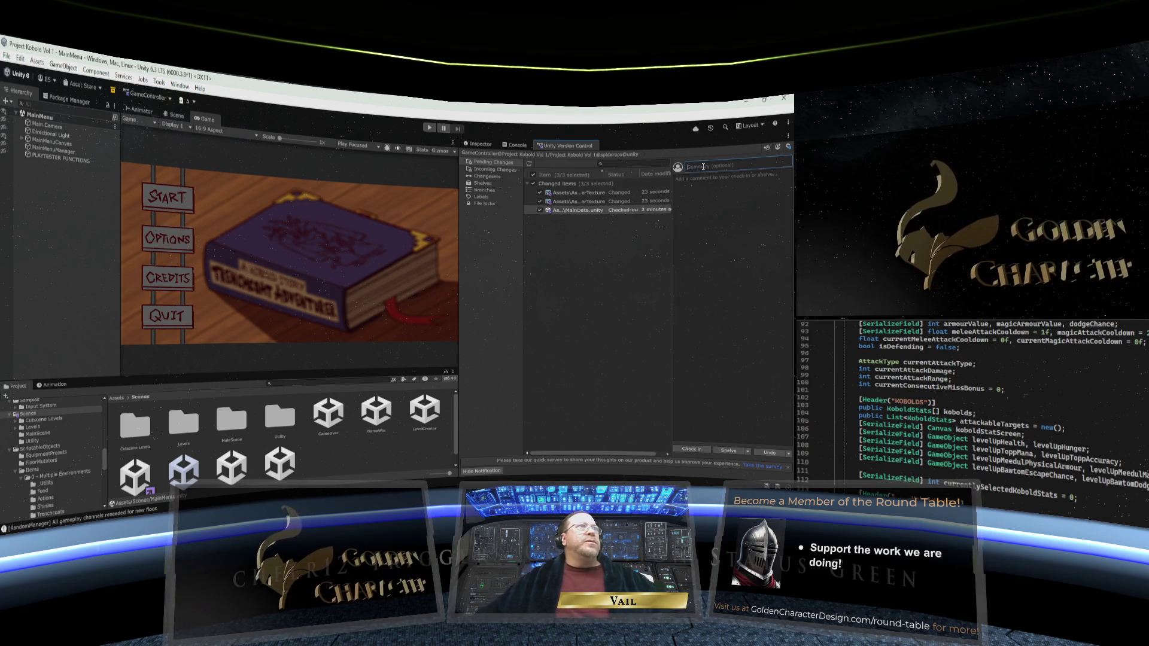
pyautogui.write('Inve')
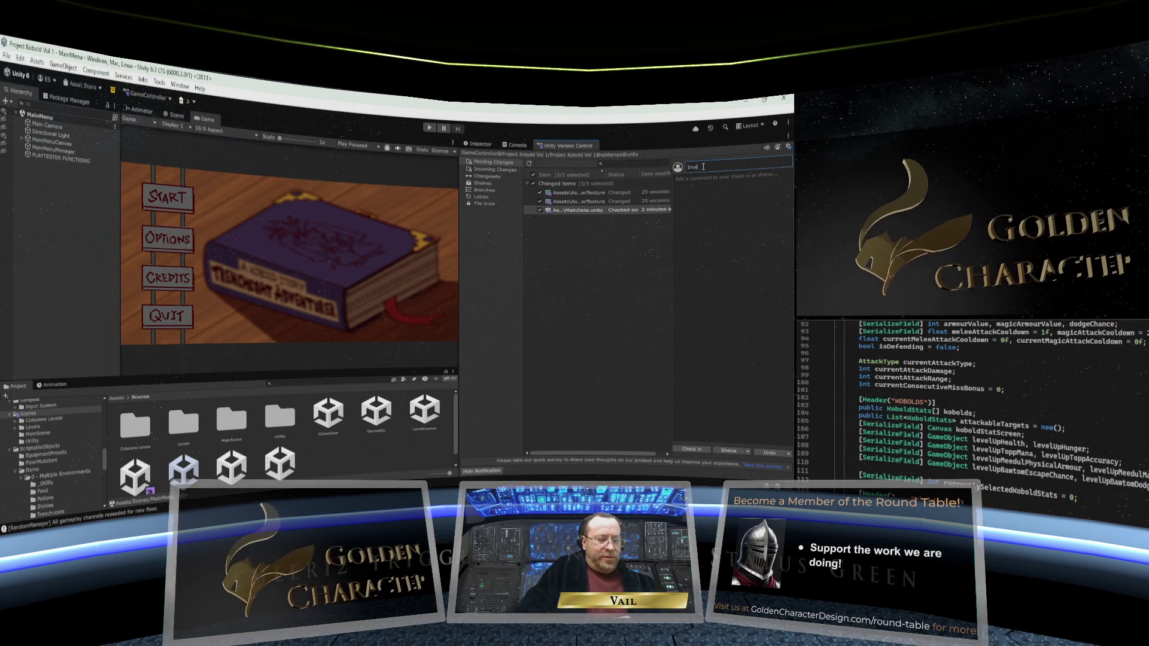
pyautogui.write('ntory')
pyautogui.write('am')
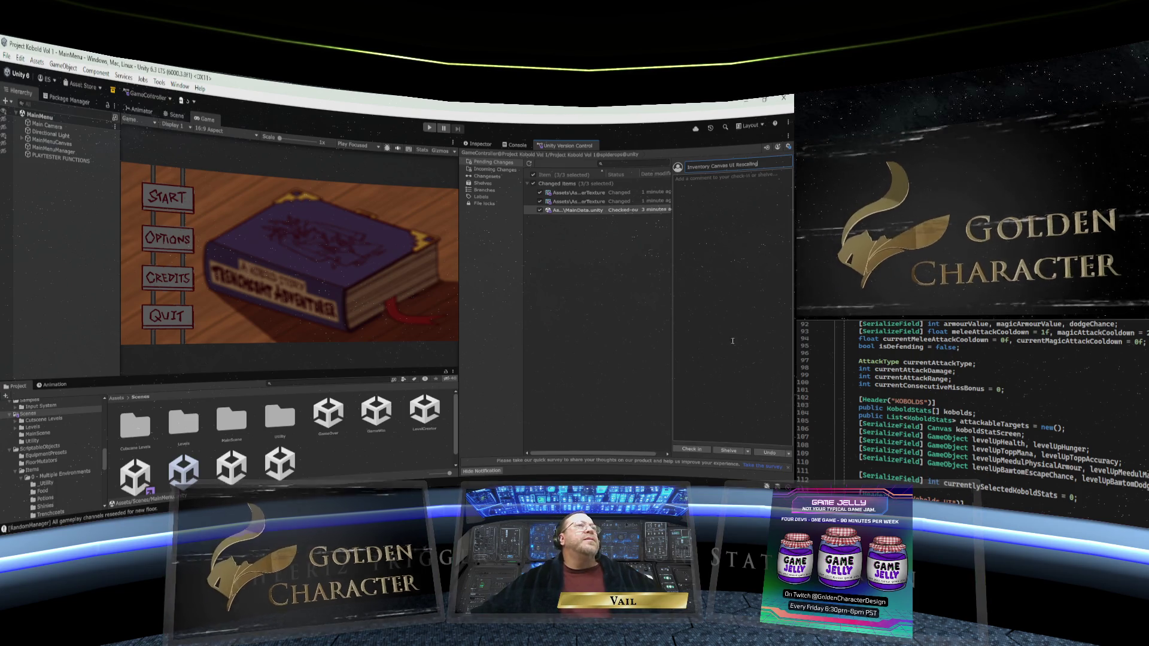
pyautogui.click(693, 451)
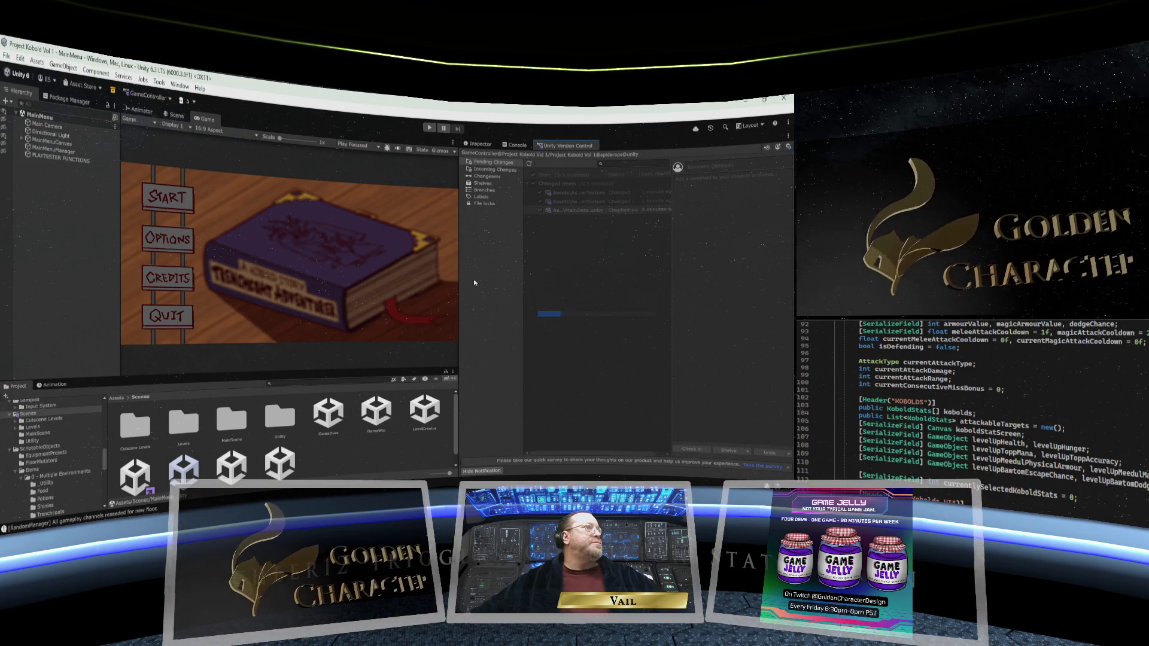
pyautogui.moveTo(463, 280); pyautogui.dragTo(584, 279)
pyautogui.moveTo(152, 252); pyautogui.dragTo(130, 248)
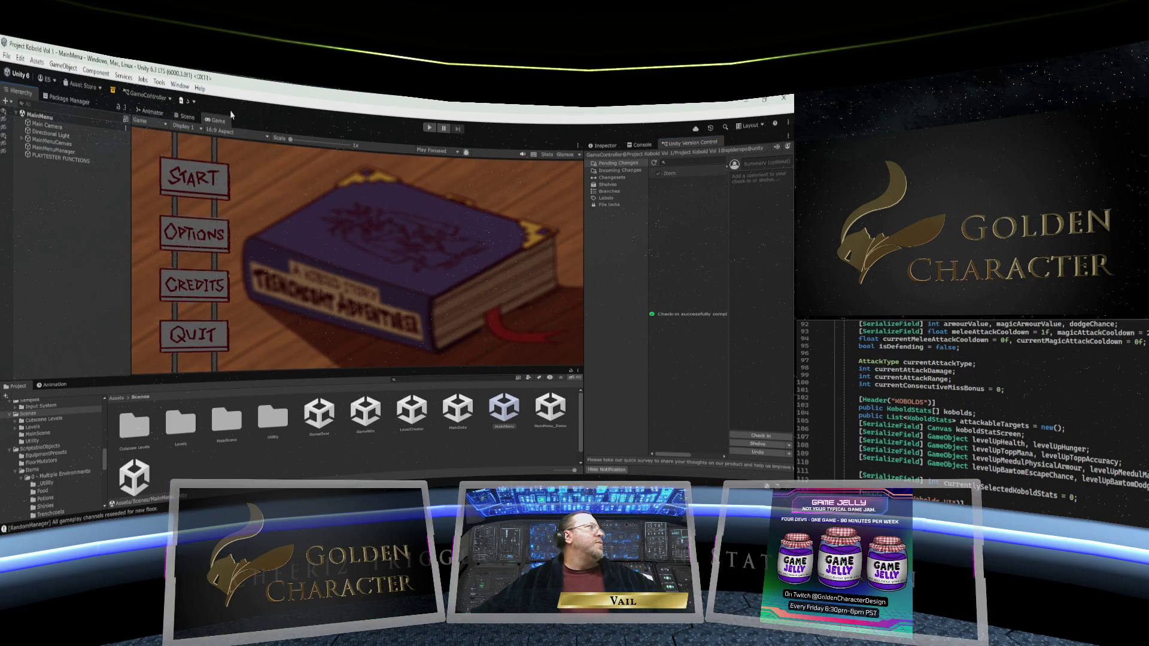